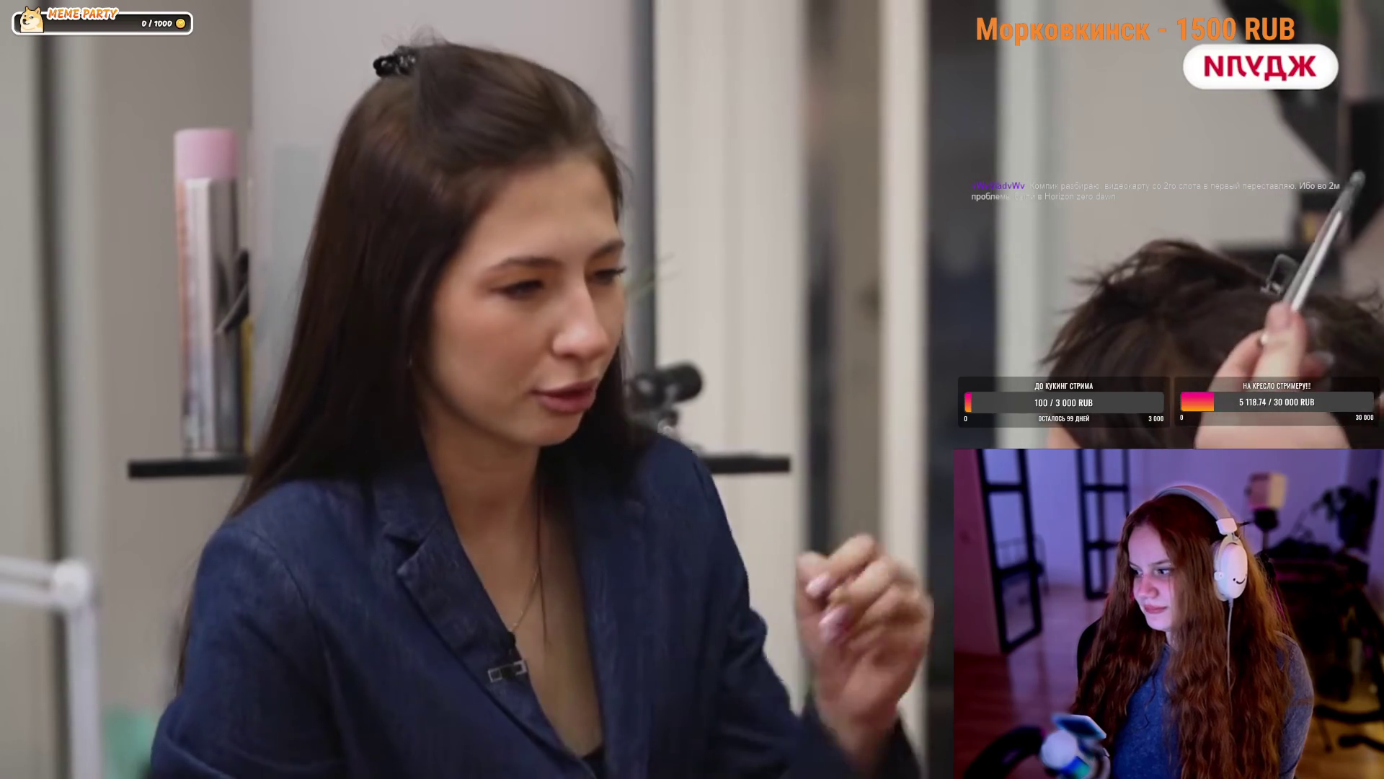
Watch the interview video, pausing, resuming and rewinding a few seconds several times
{"action": "left_click", "coordinate": [936, 312]}
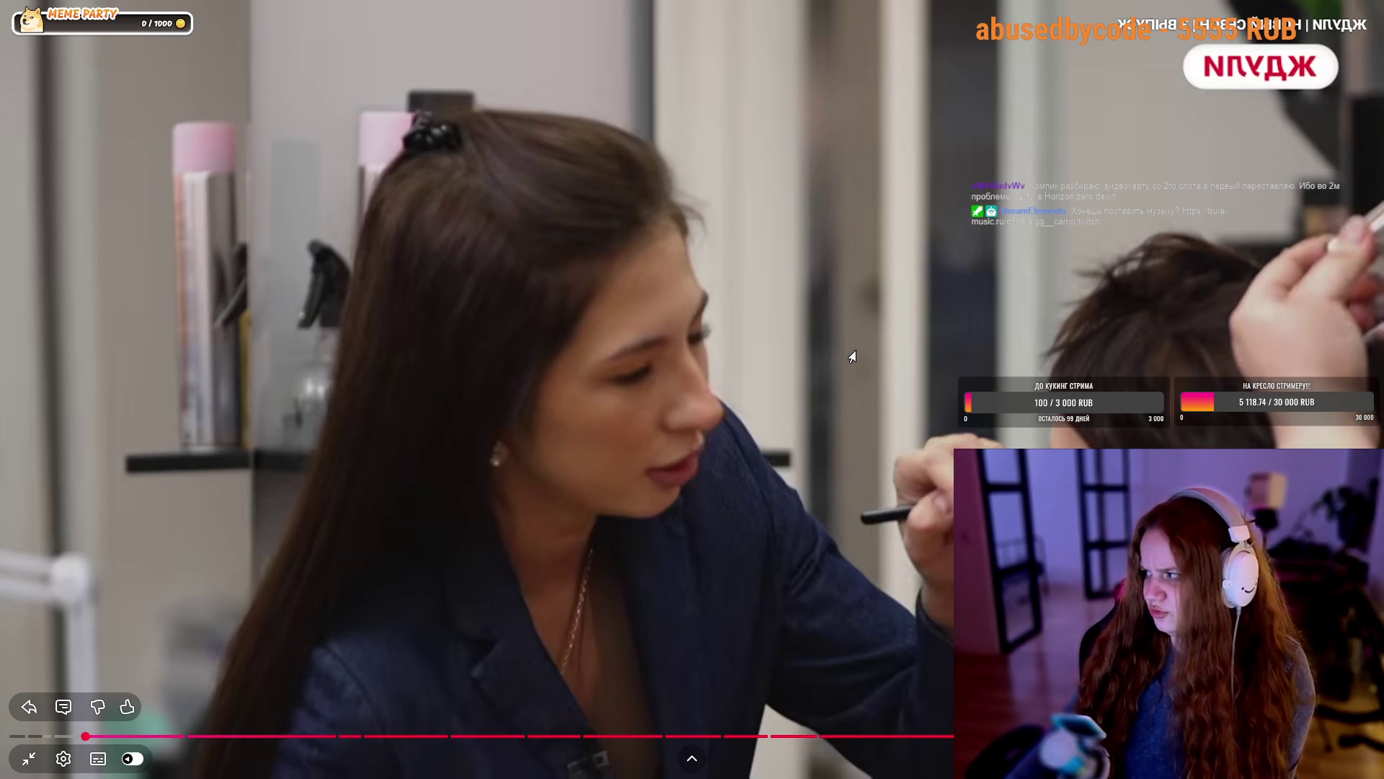
{"action": "left_click", "coordinate": [690, 334]}
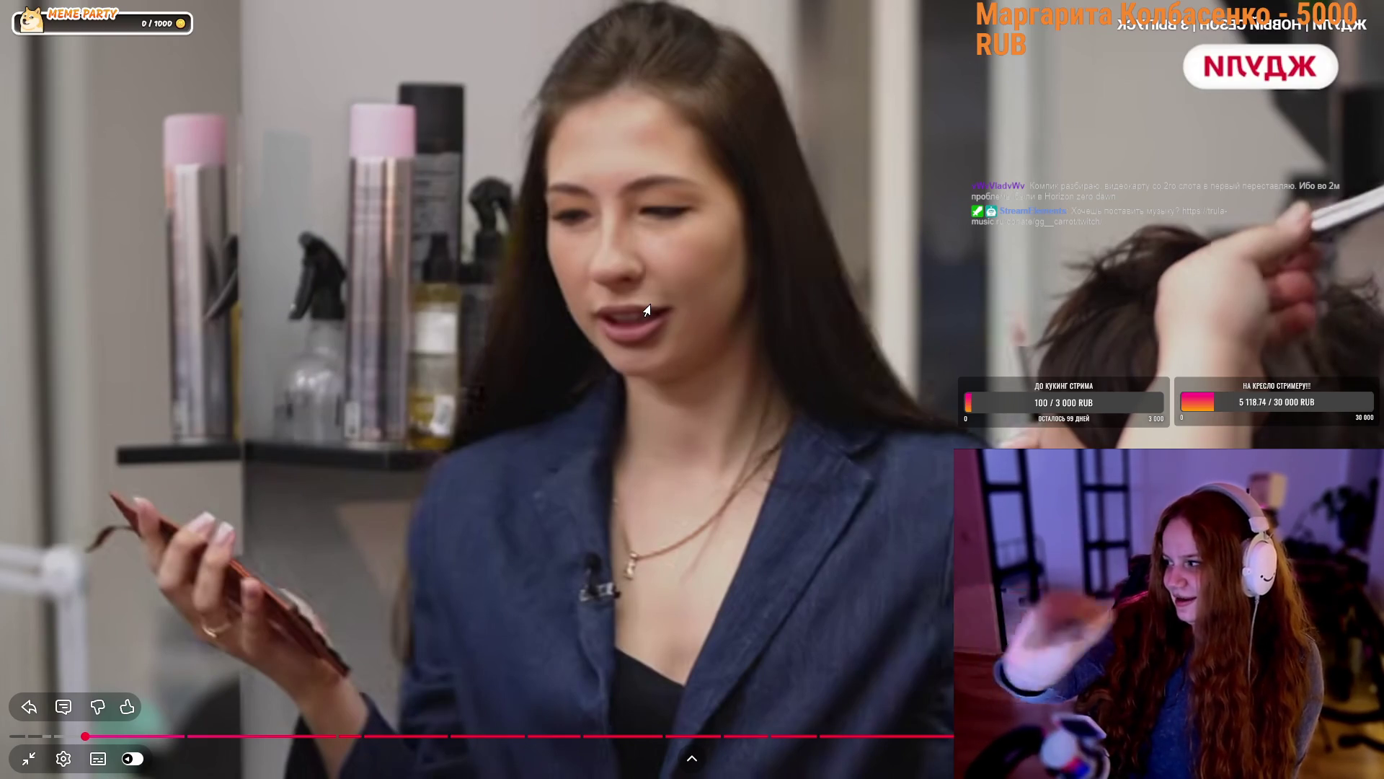
{"action": "key", "text": "Left"}
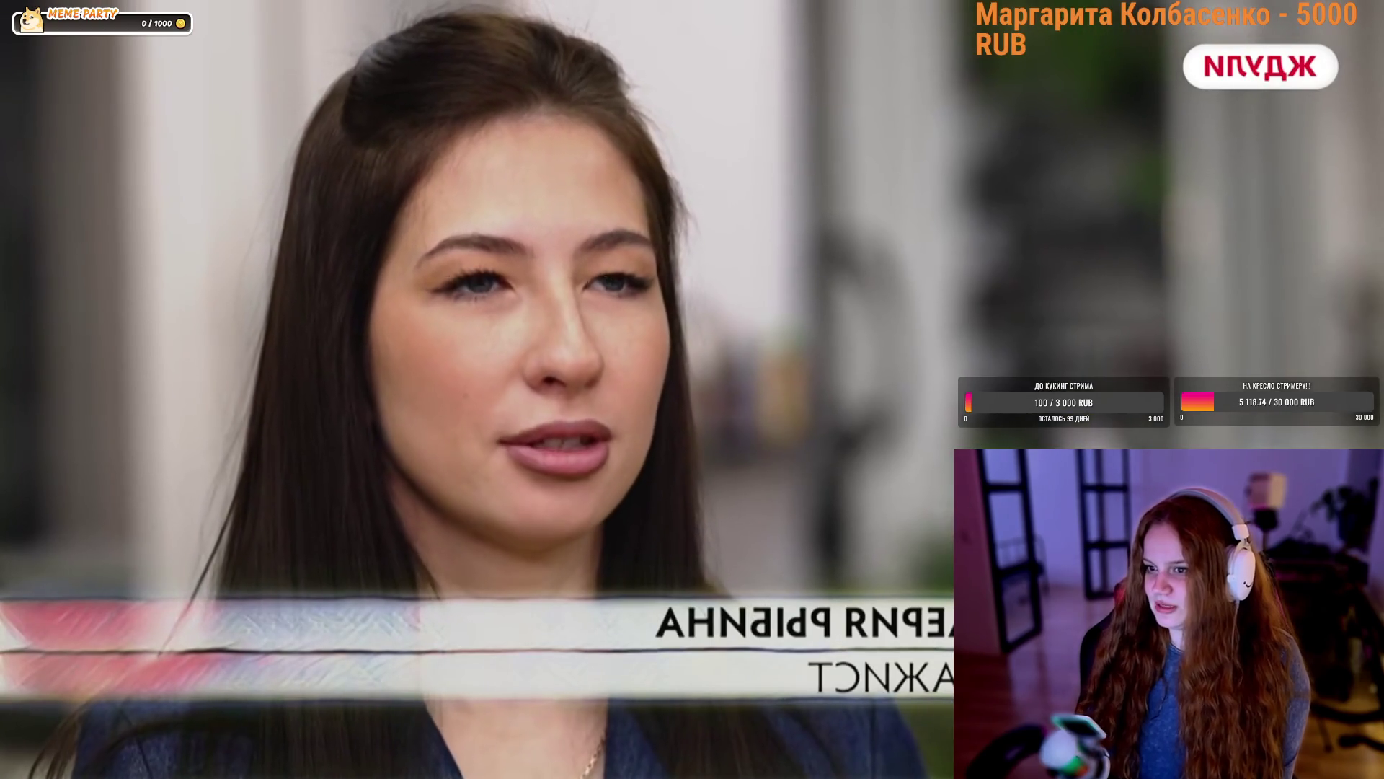
{"action": "left_click", "coordinate": [344, 397]}
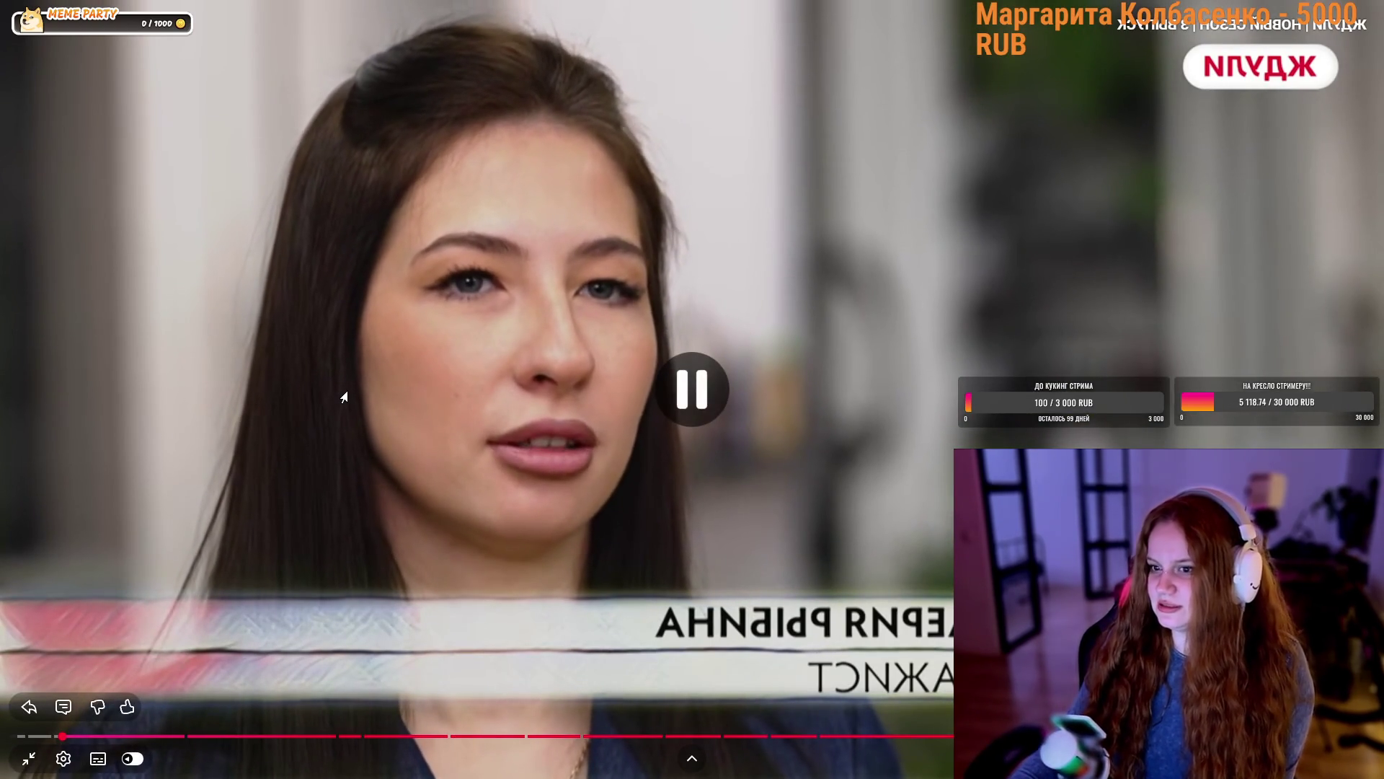
{"action": "left_click", "coordinate": [344, 397]}
{"action": "left_click", "coordinate": [342, 399]}
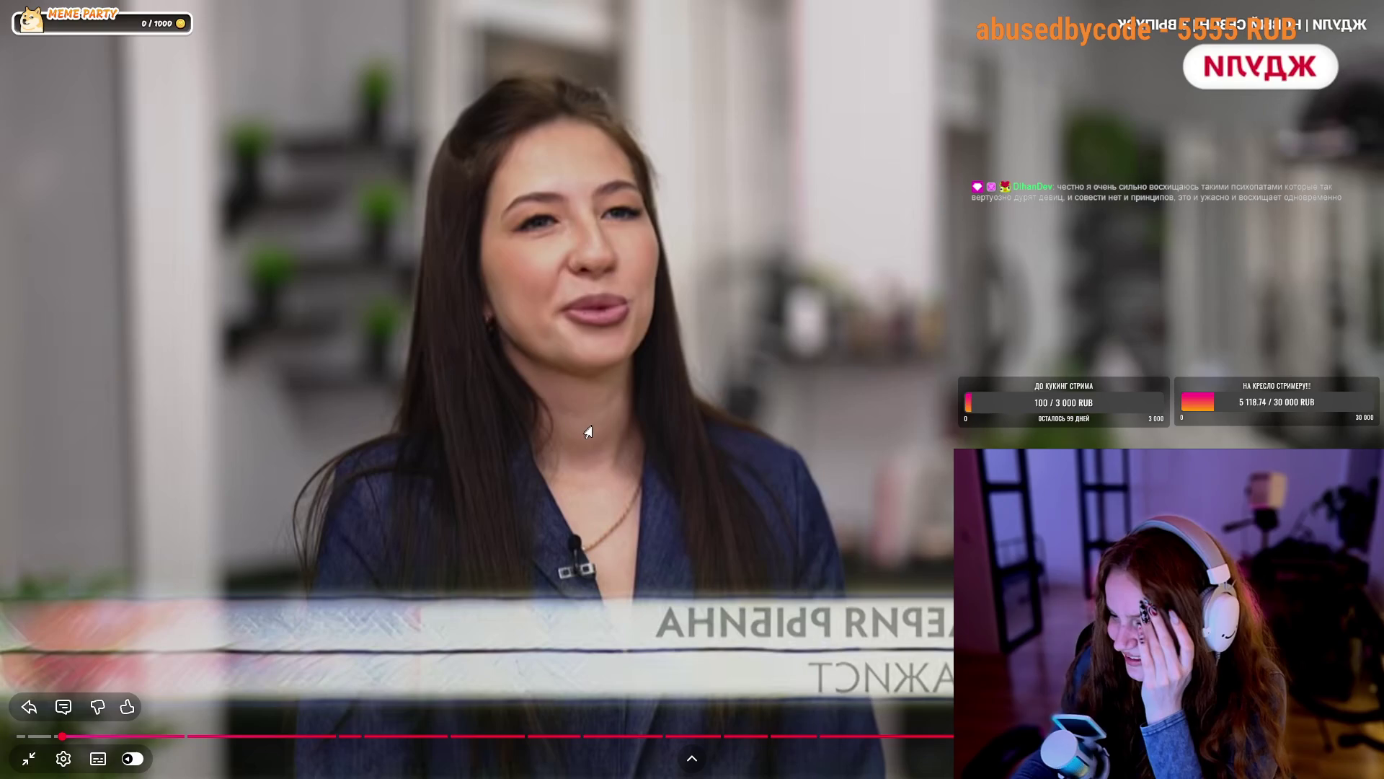
{"action": "left_click", "coordinate": [651, 414]}
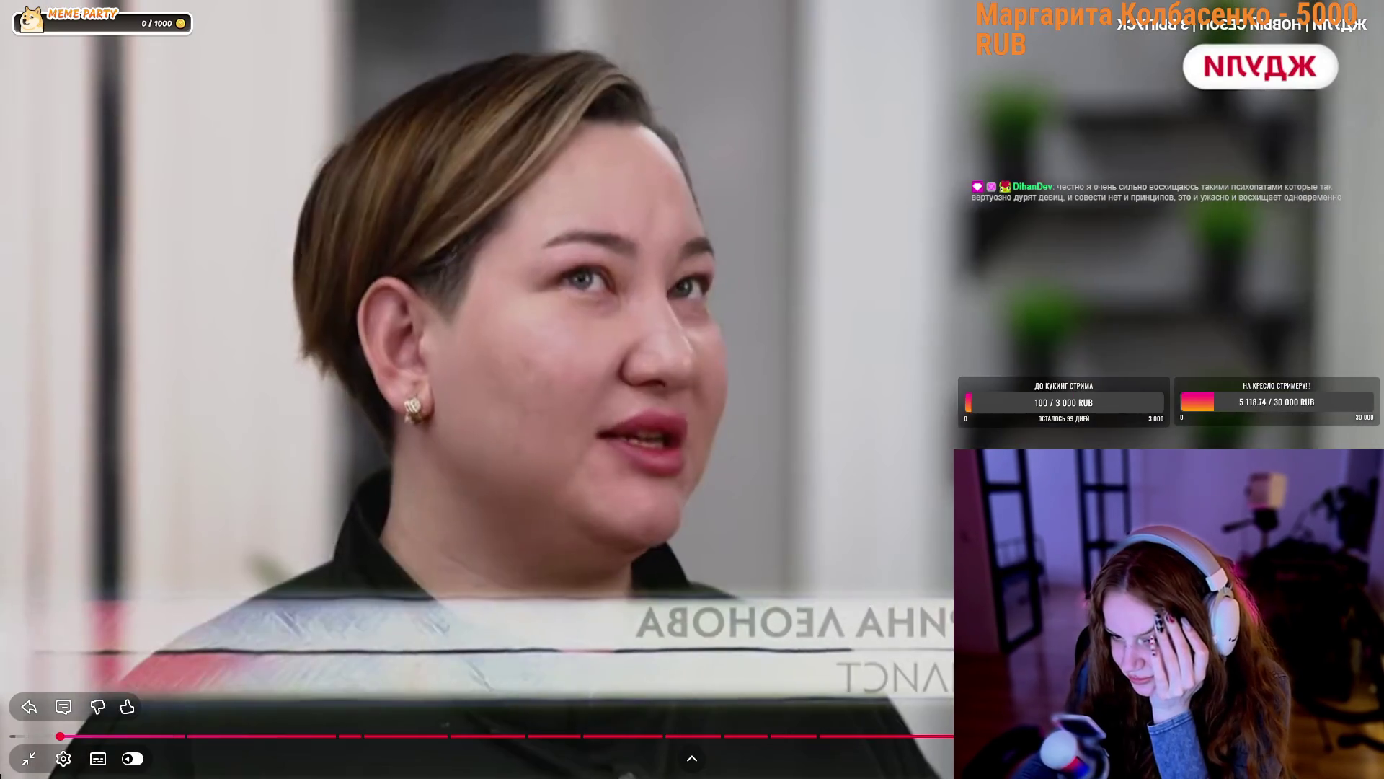
{"action": "left_click", "coordinate": [432, 417]}
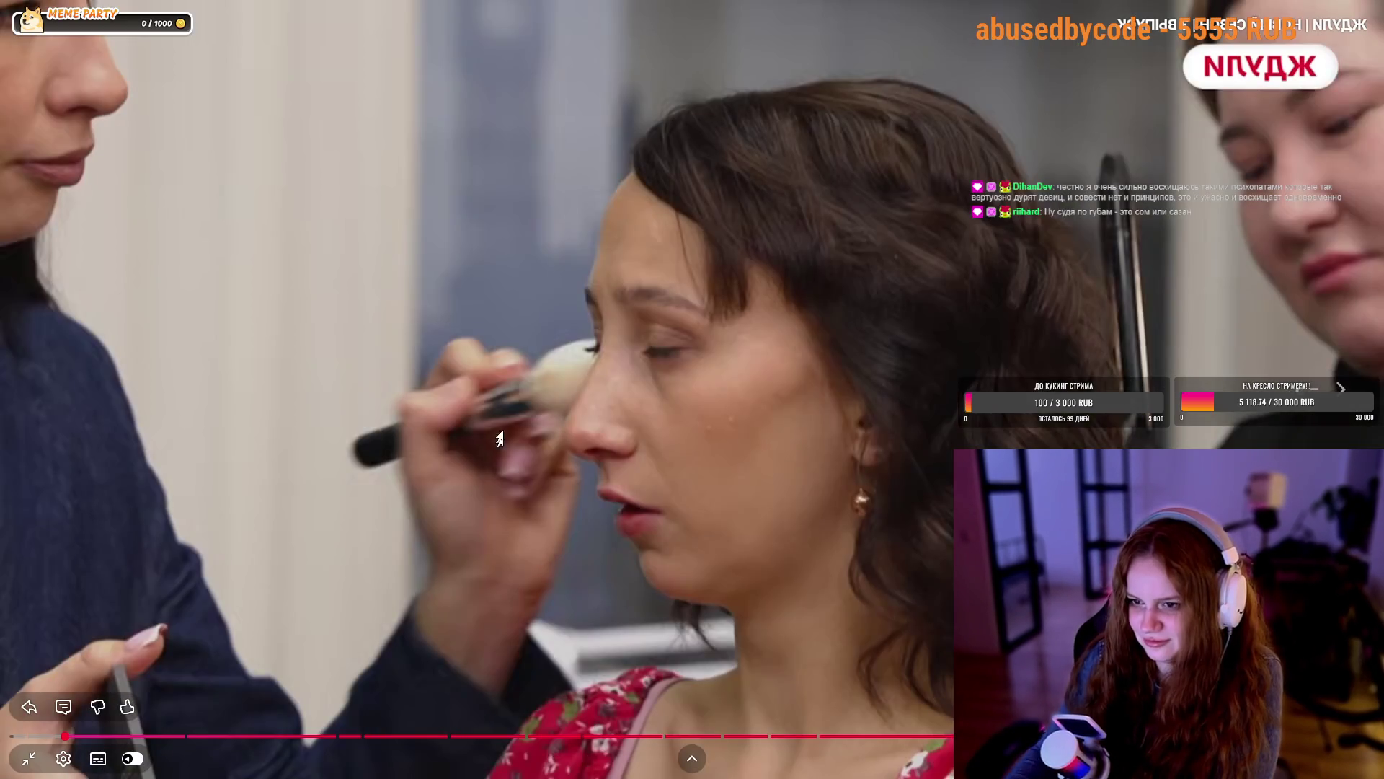
{"action": "left_click", "coordinate": [510, 377]}
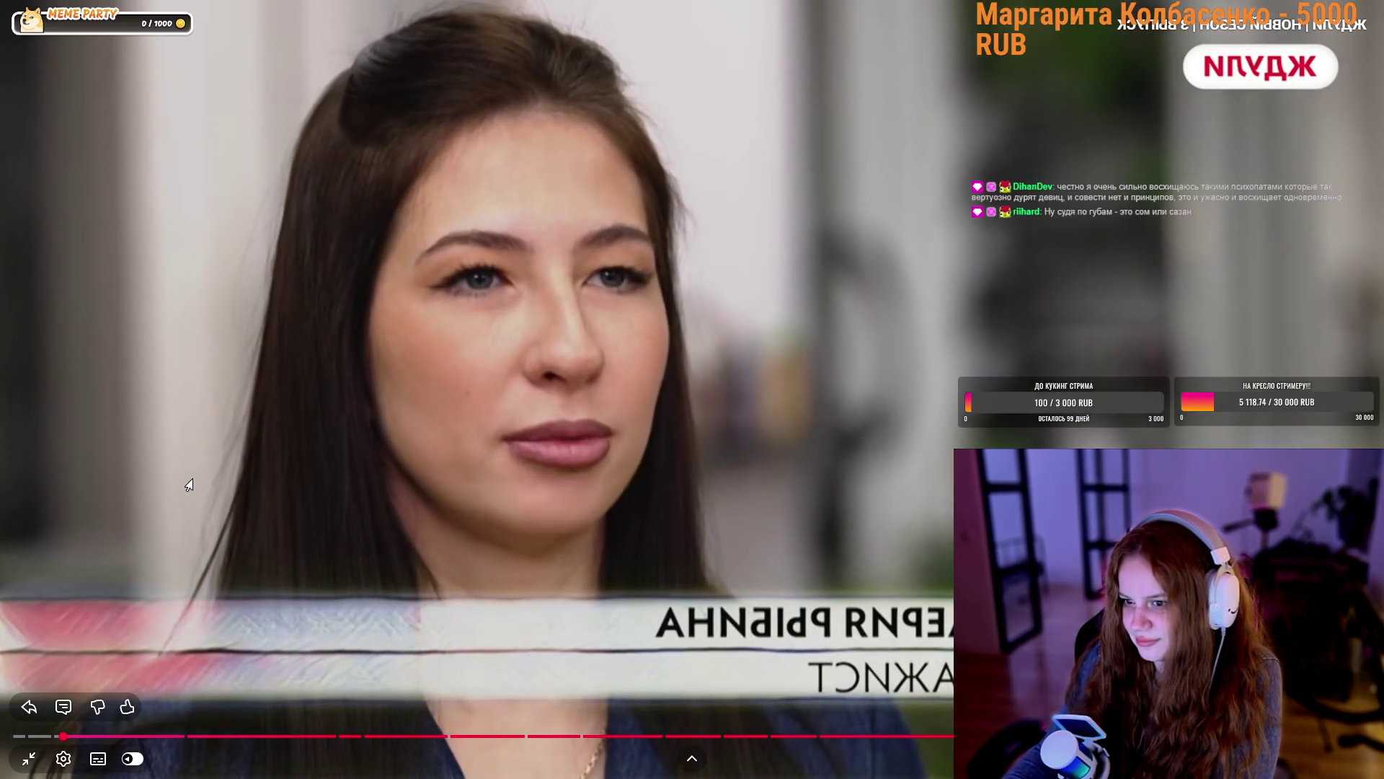
{"action": "left_click", "coordinate": [189, 484]}
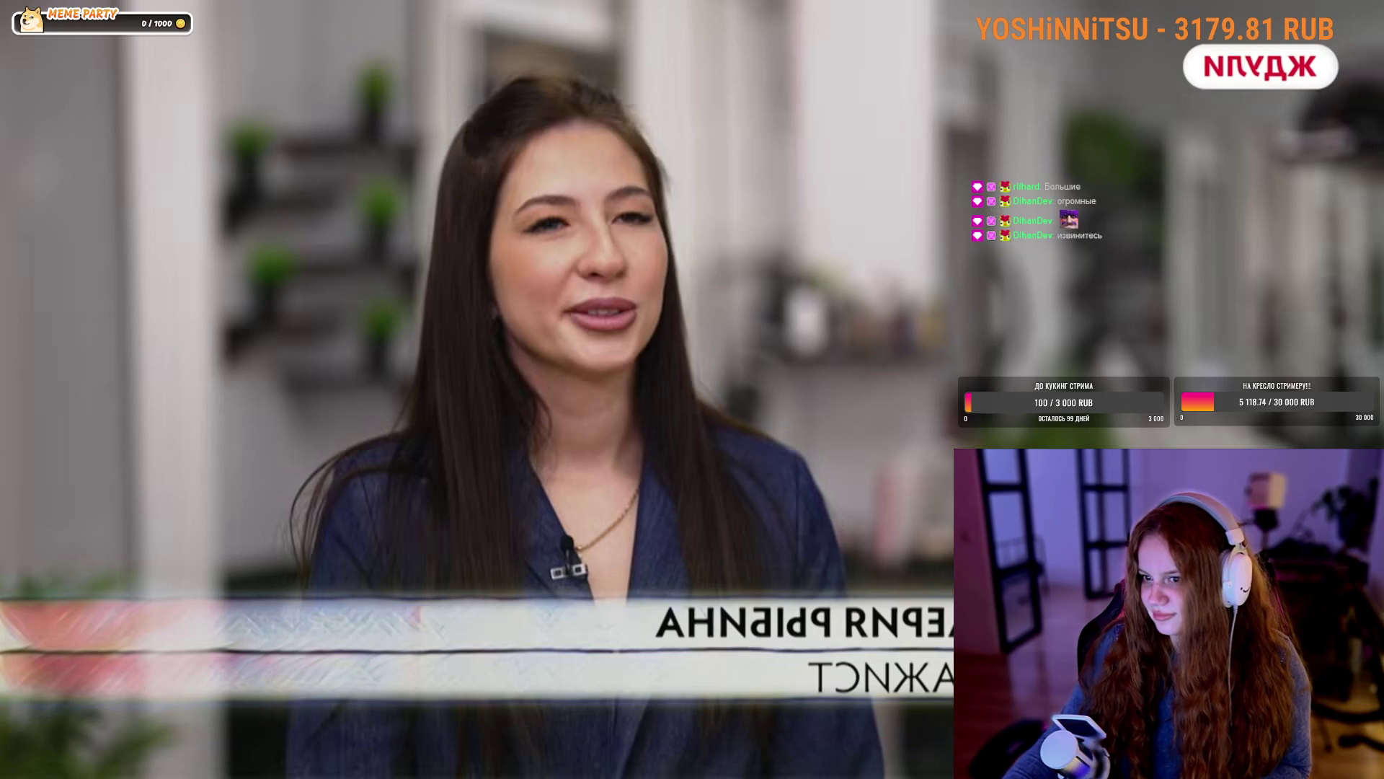
{"action": "left_click", "coordinate": [418, 487]}
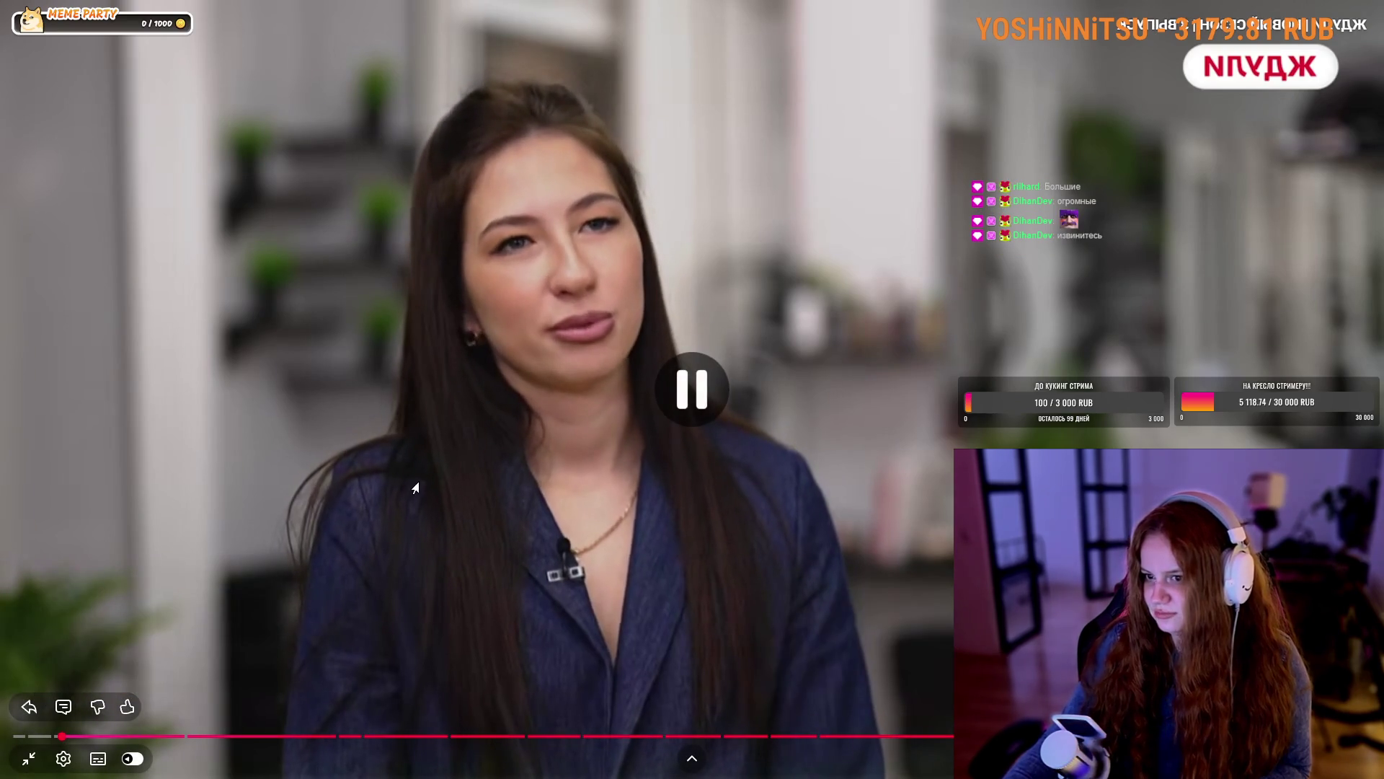
{"action": "left_click", "coordinate": [294, 500]}
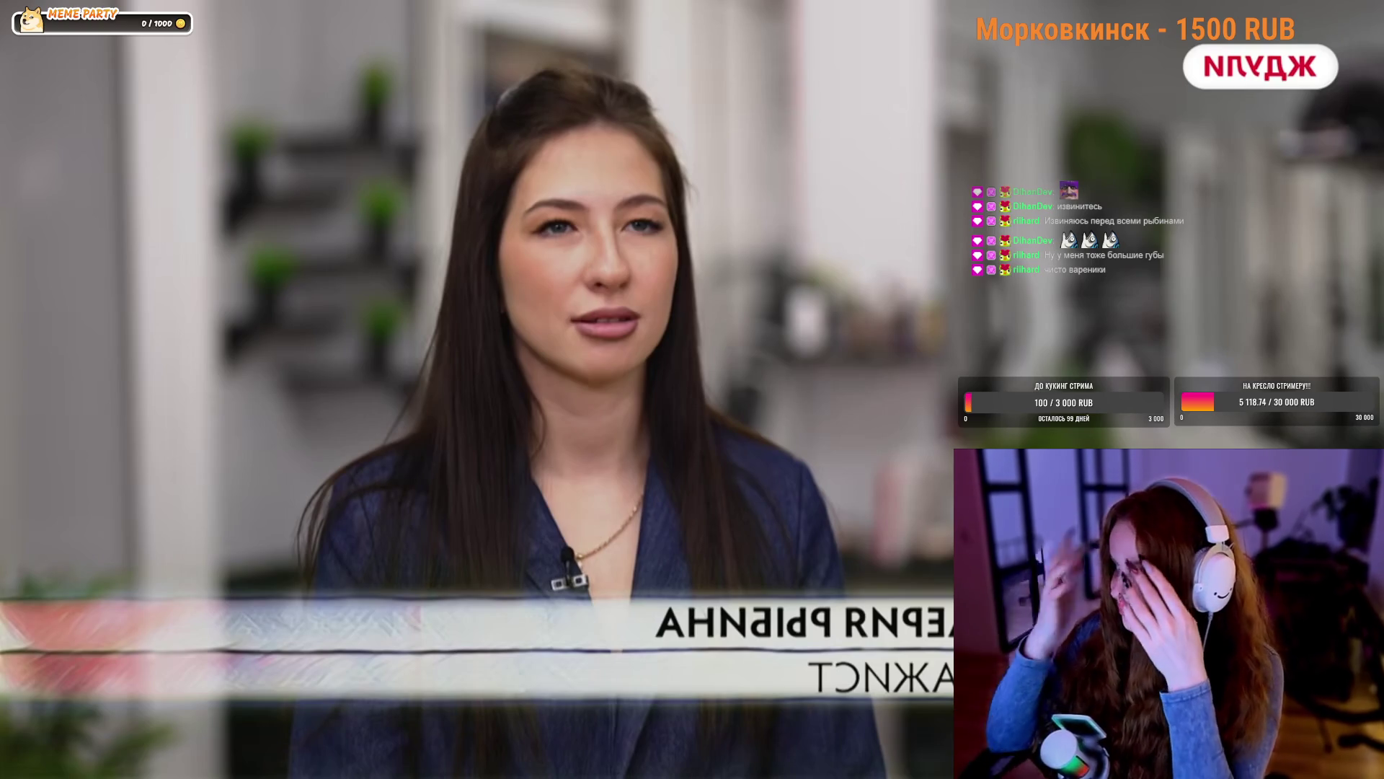
{"action": "mouse_move", "coordinate": [572, 193]}
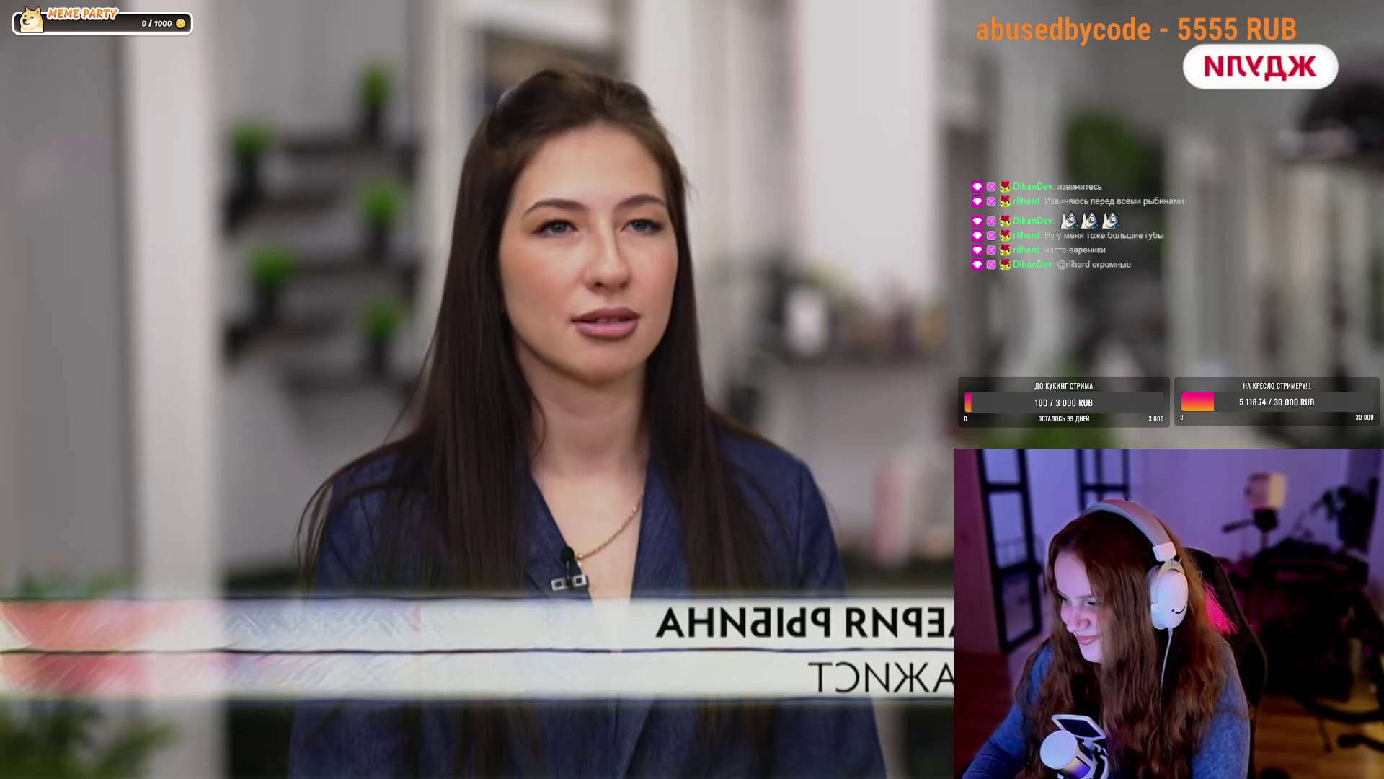
{"action": "mouse_move", "coordinate": [1276, 267]}
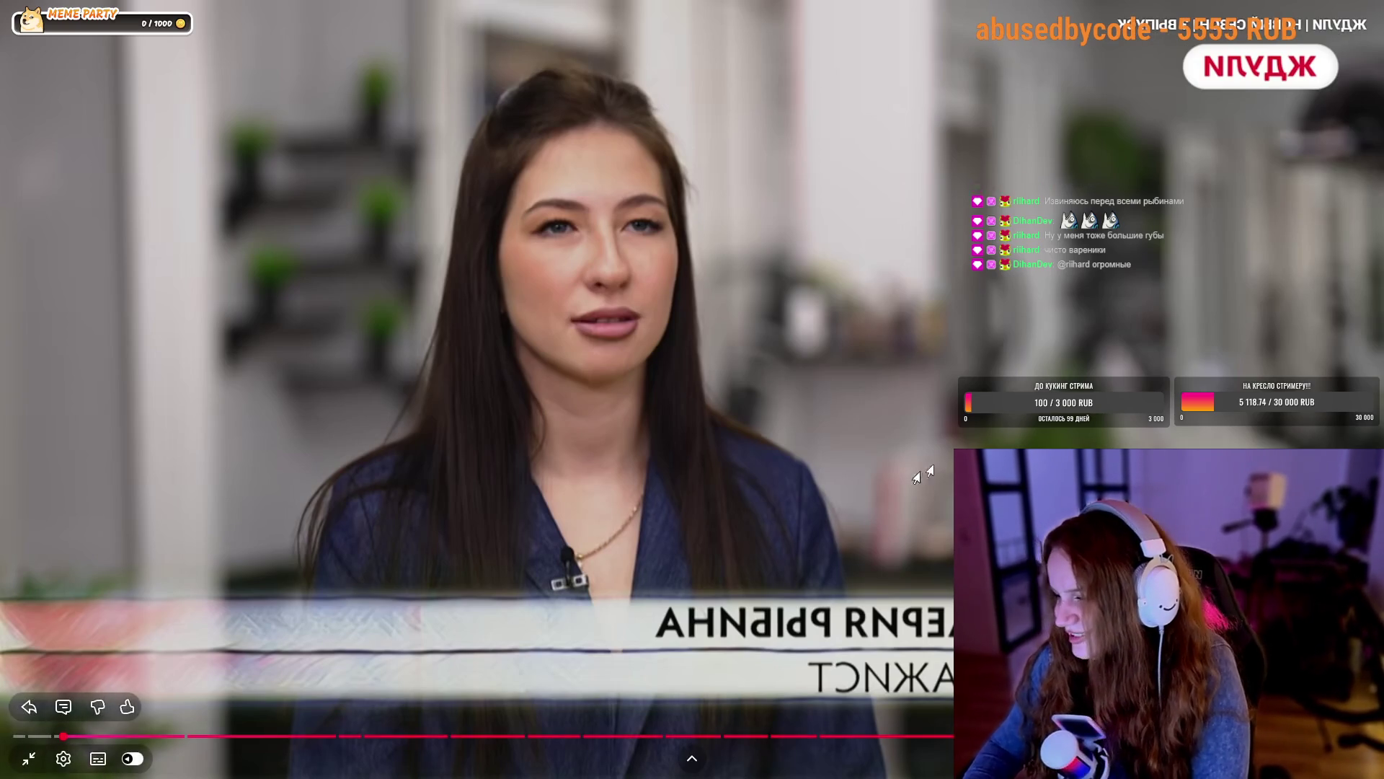
{"action": "left_click", "coordinate": [1039, 301]}
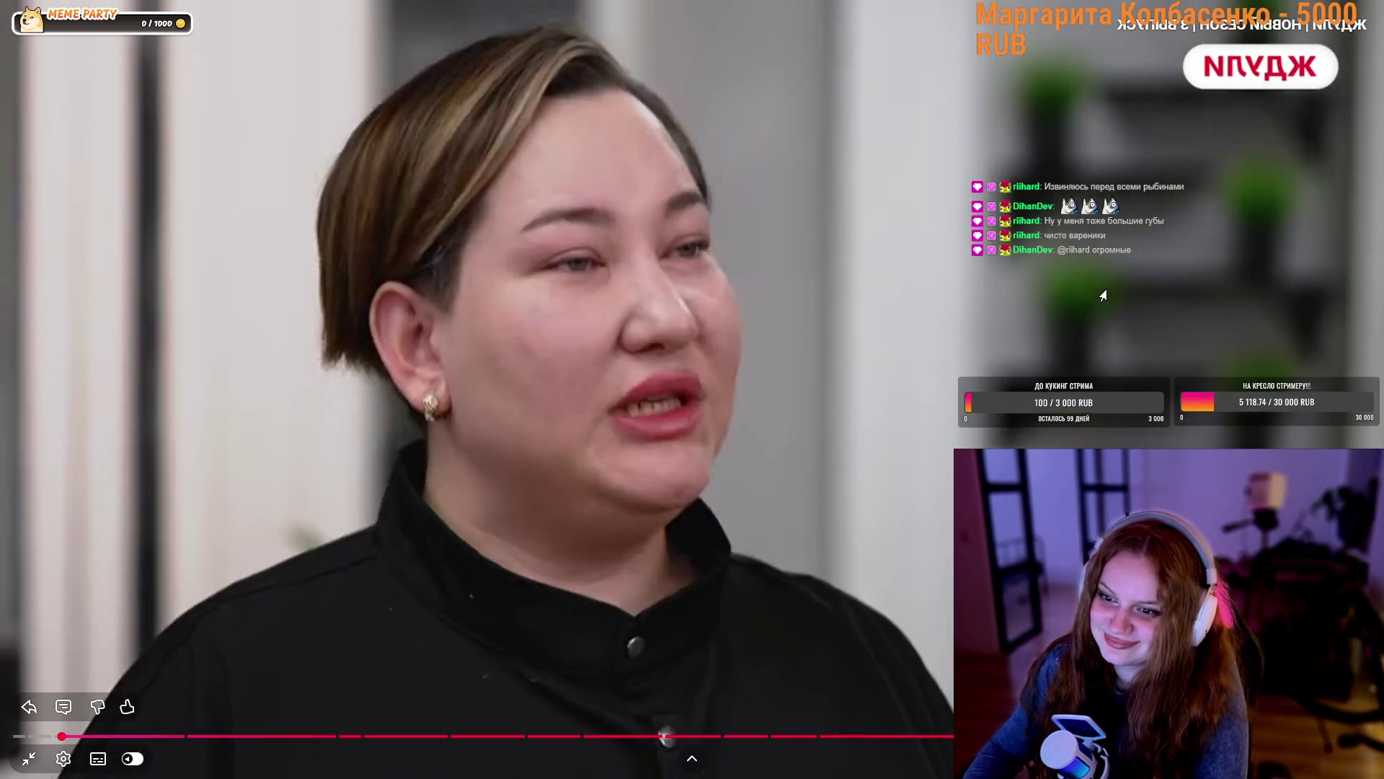
{"action": "left_click", "coordinate": [1102, 297]}
{"action": "key", "text": "Left"}
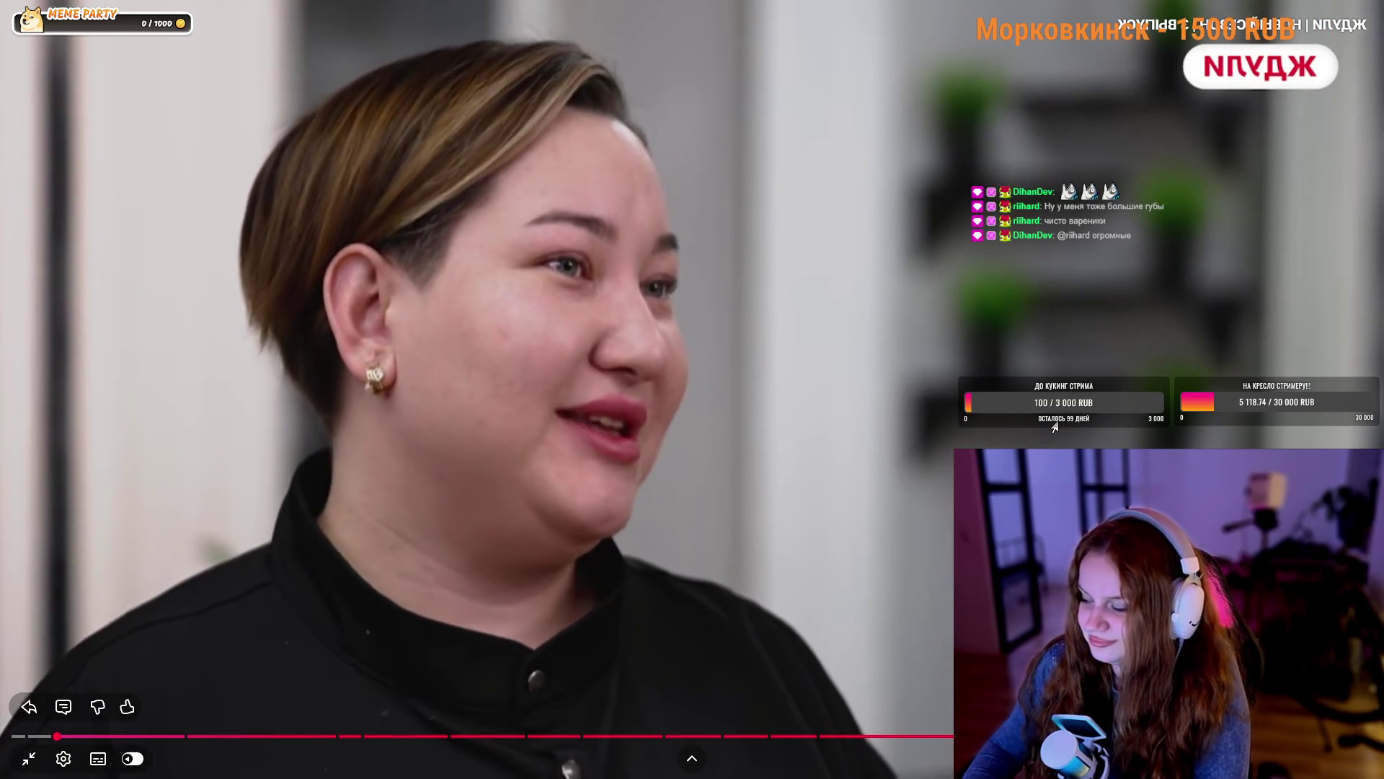
{"action": "left_click", "coordinate": [1055, 427]}
{"action": "left_click", "coordinate": [1055, 427]}
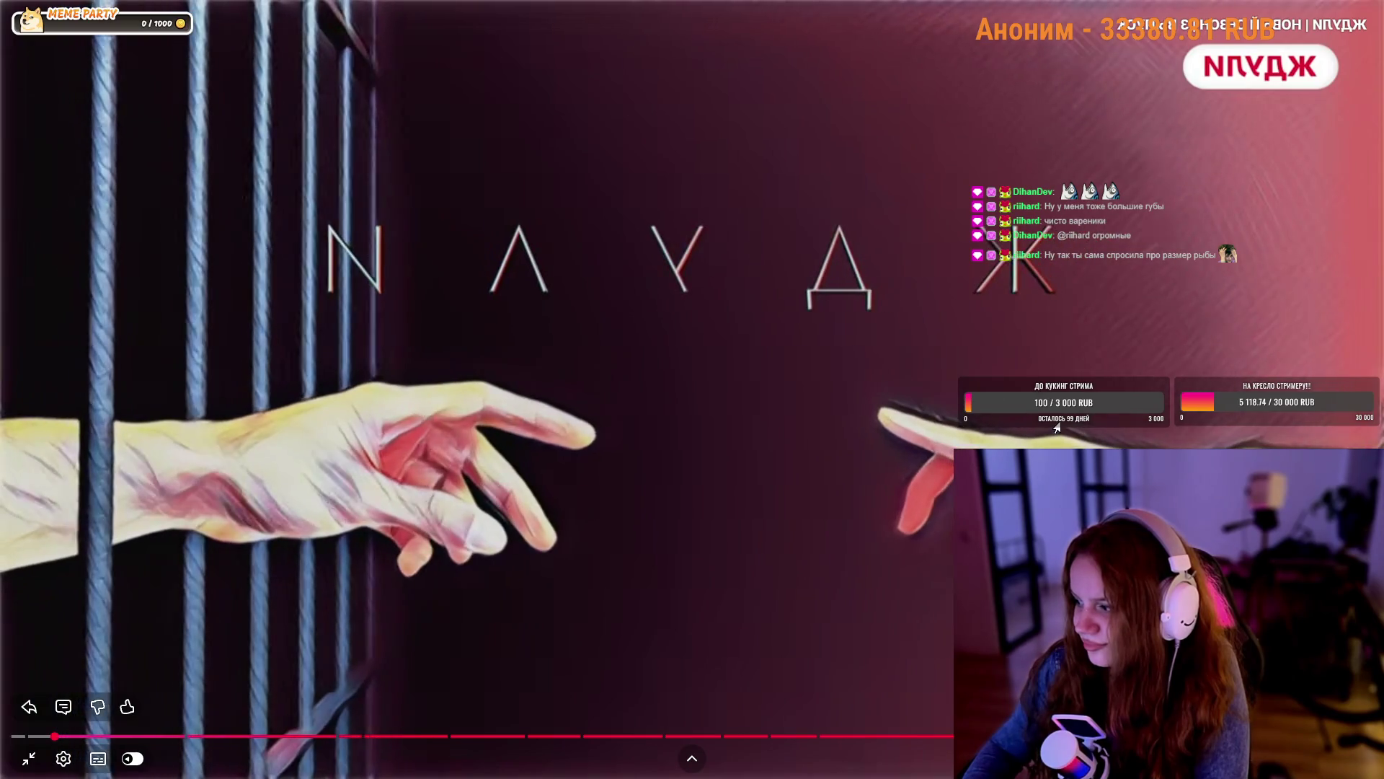
{"action": "left_click", "coordinate": [1057, 428]}
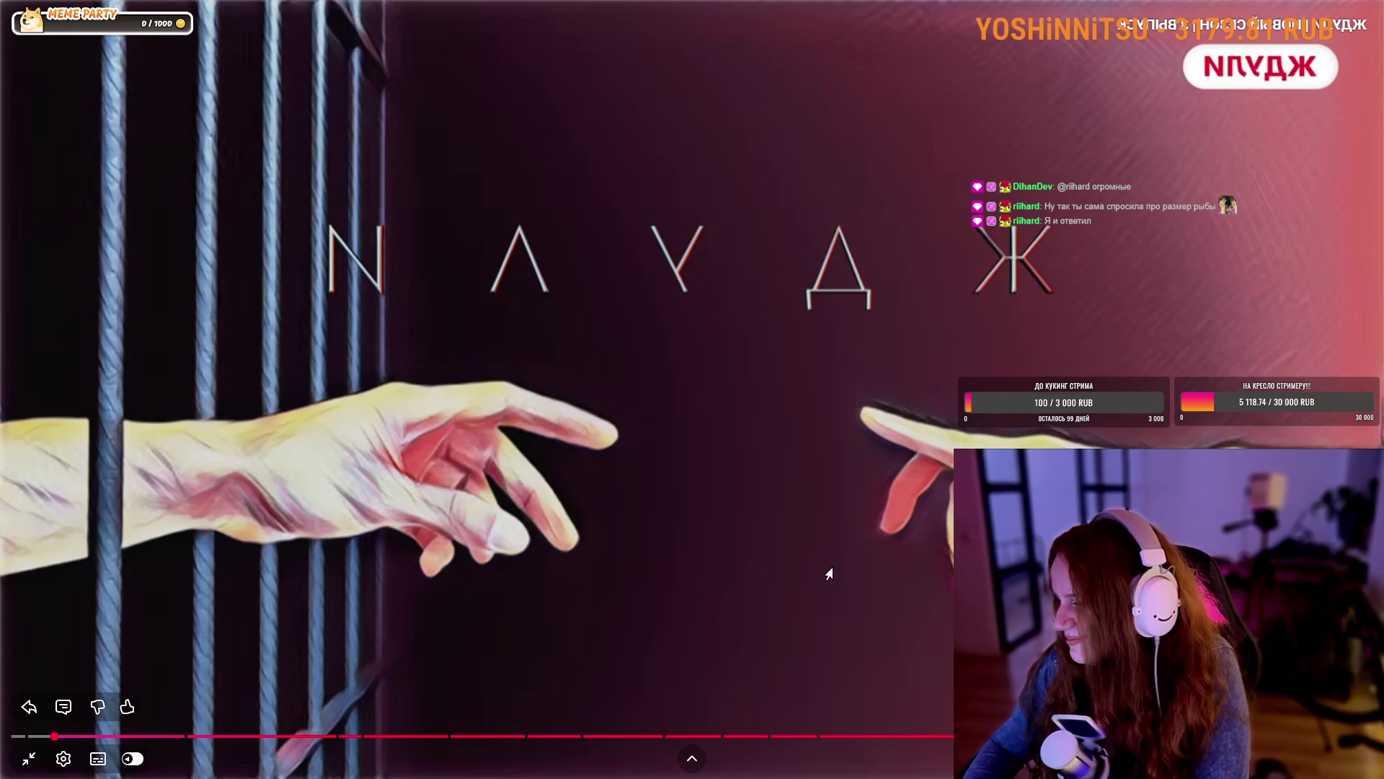
{"action": "key", "text": "Left"}
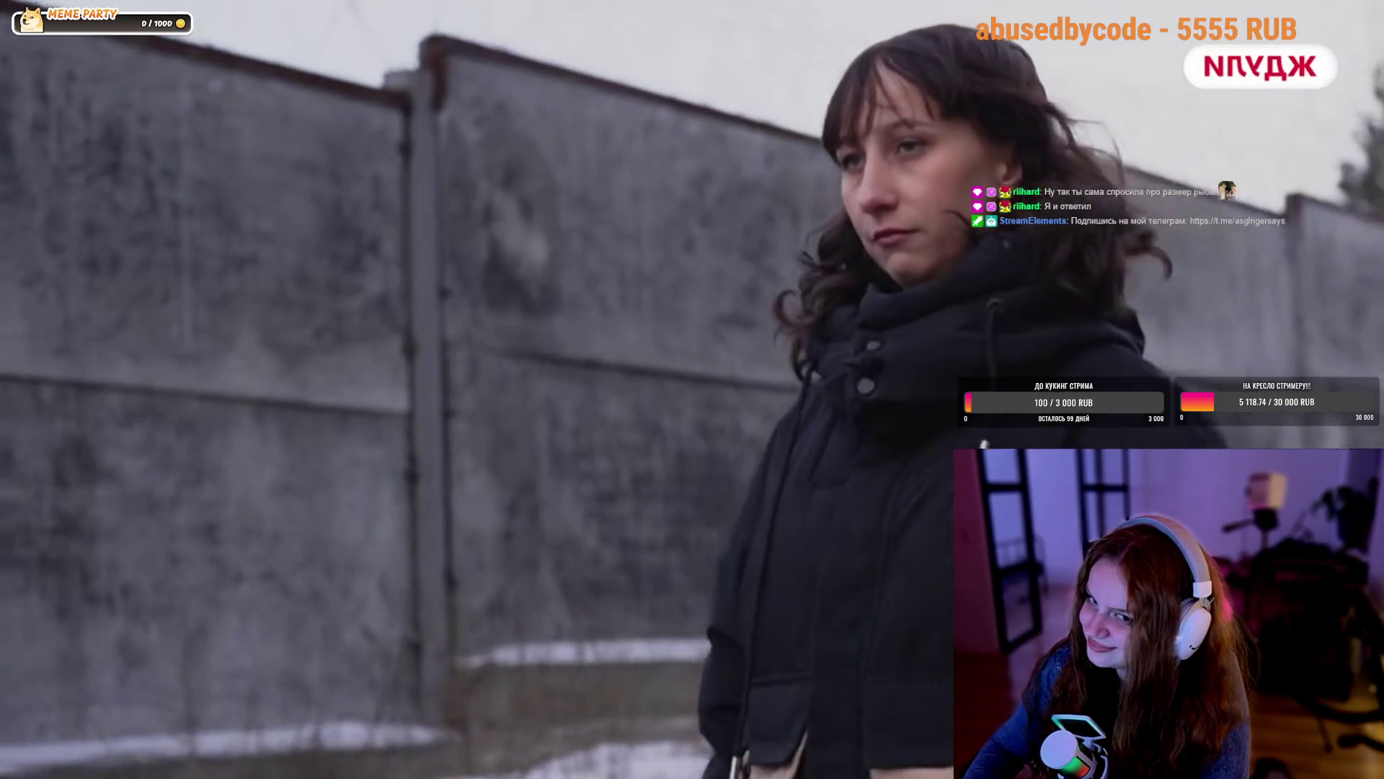
{"action": "left_click", "coordinate": [887, 581]}
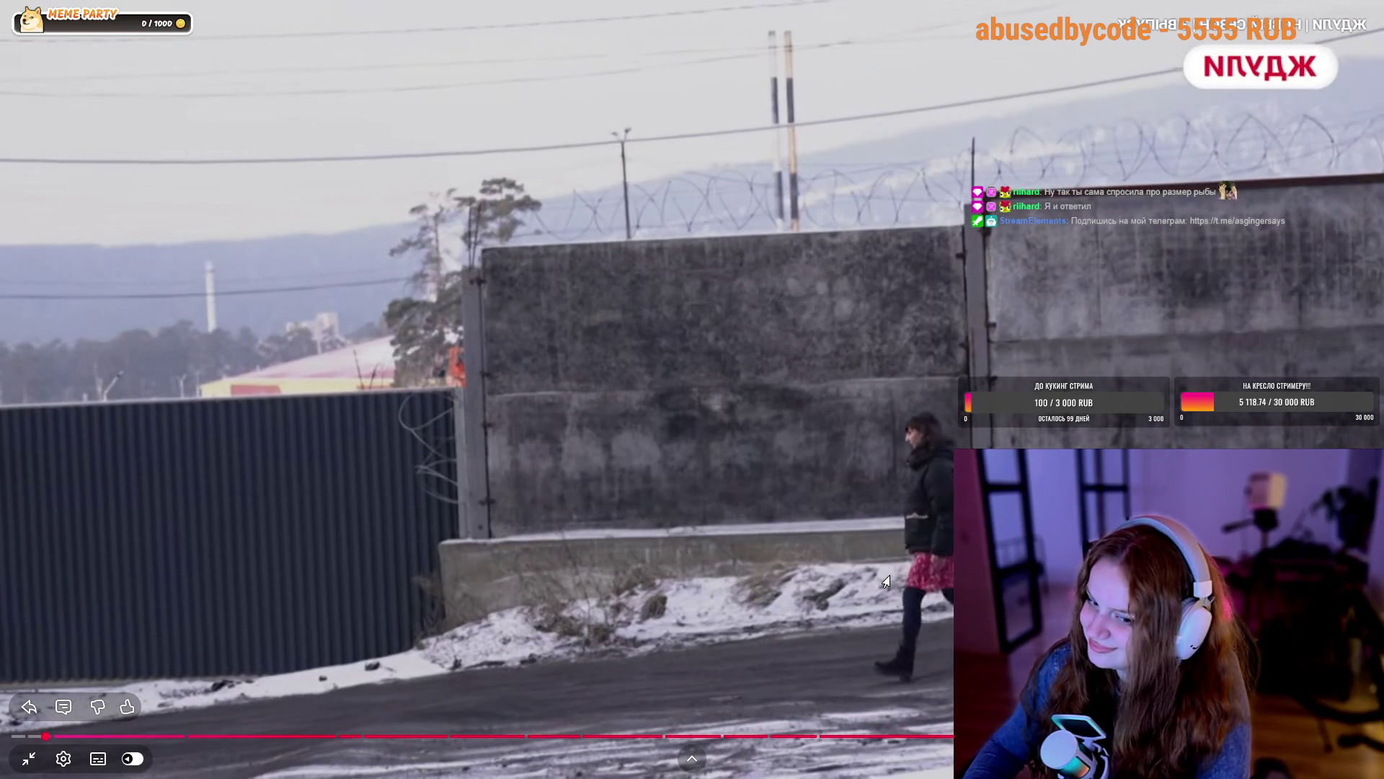
{"action": "left_click", "coordinate": [584, 614]}
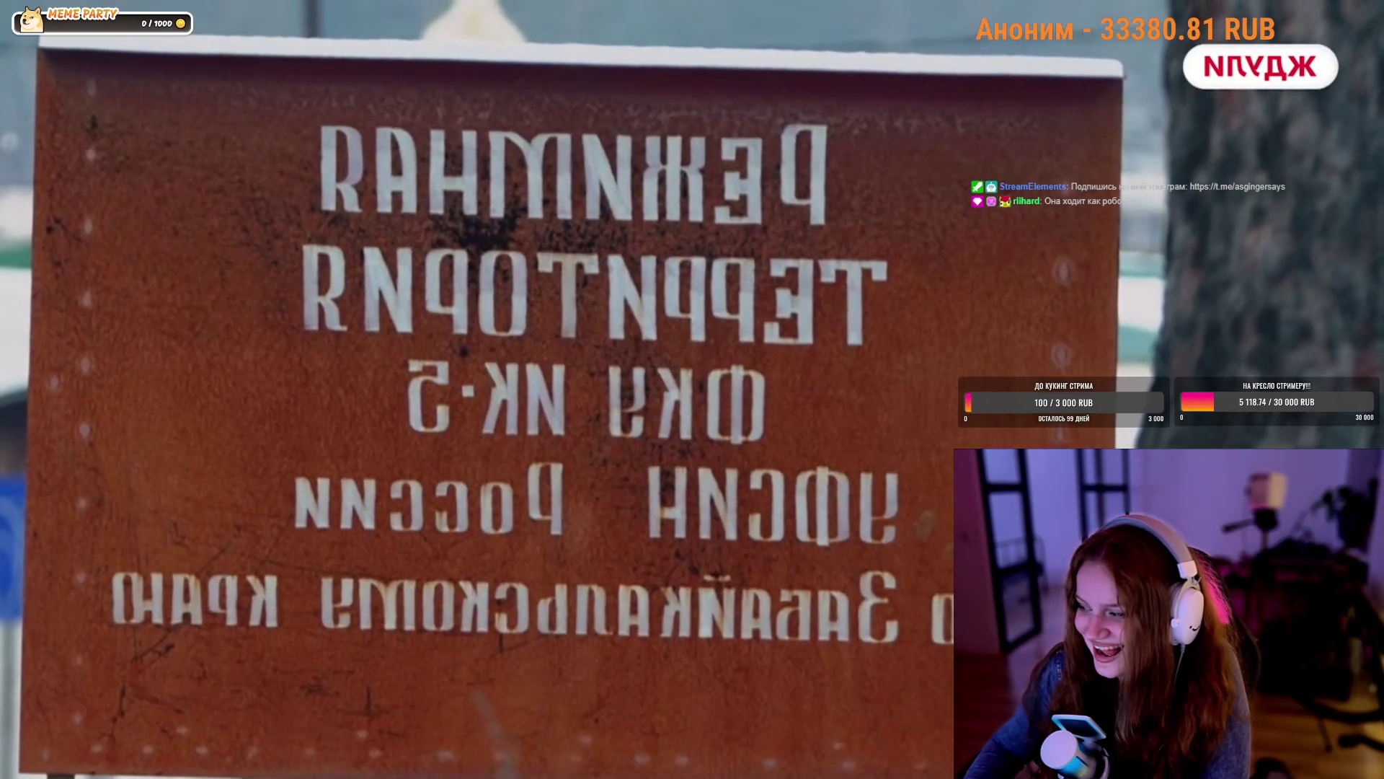
Keep watching, replaying the watchtower shot and pausing on the couple and wedding photos
{"action": "mouse_move", "coordinate": [382, 574]}
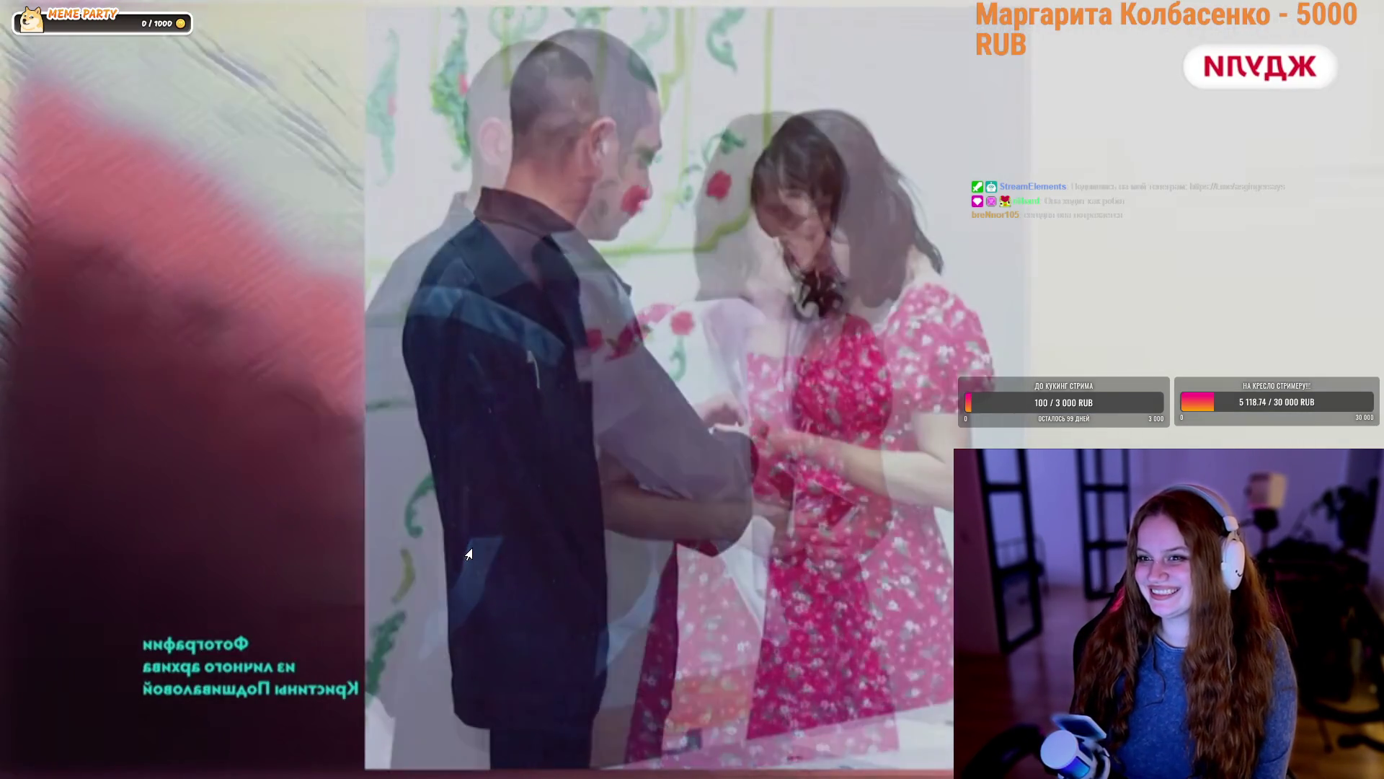
{"action": "left_click", "coordinate": [392, 441]}
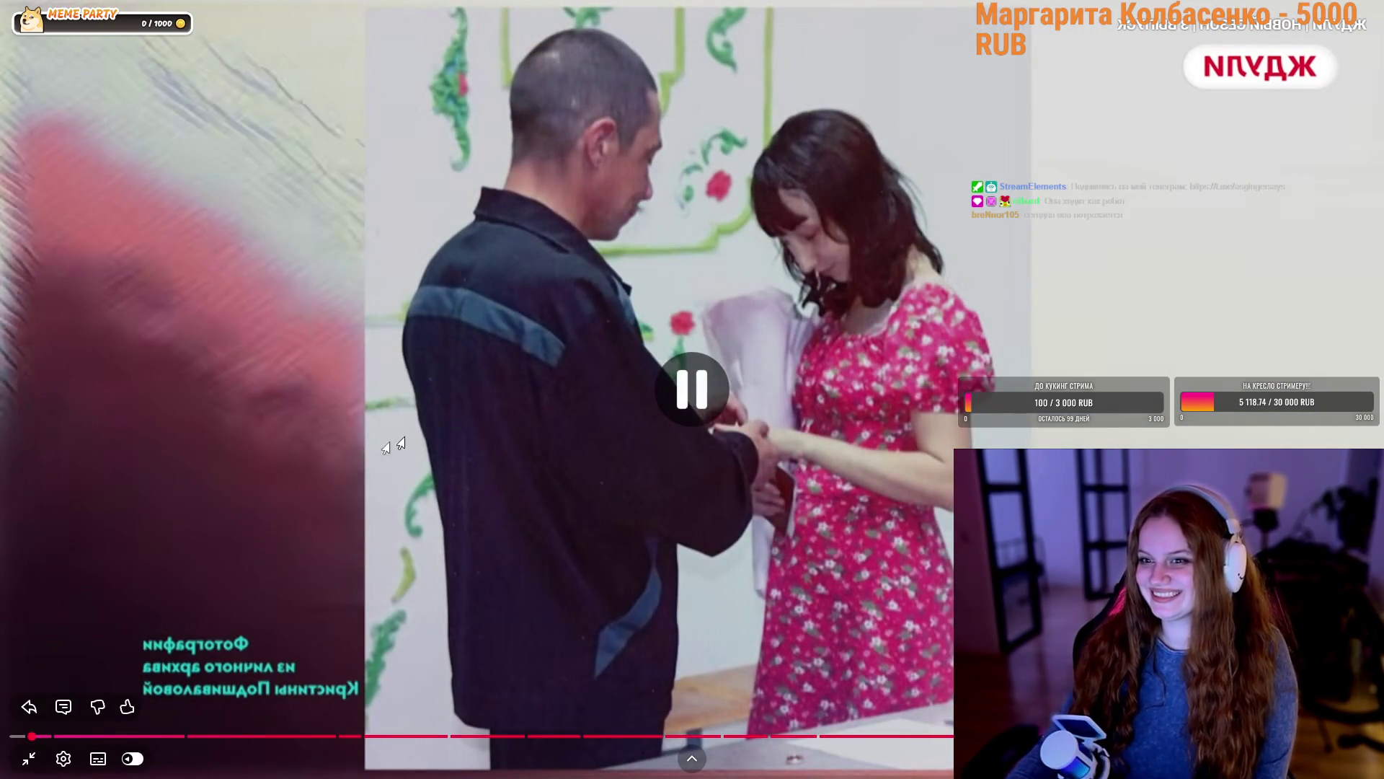
{"action": "key", "text": "Left"}
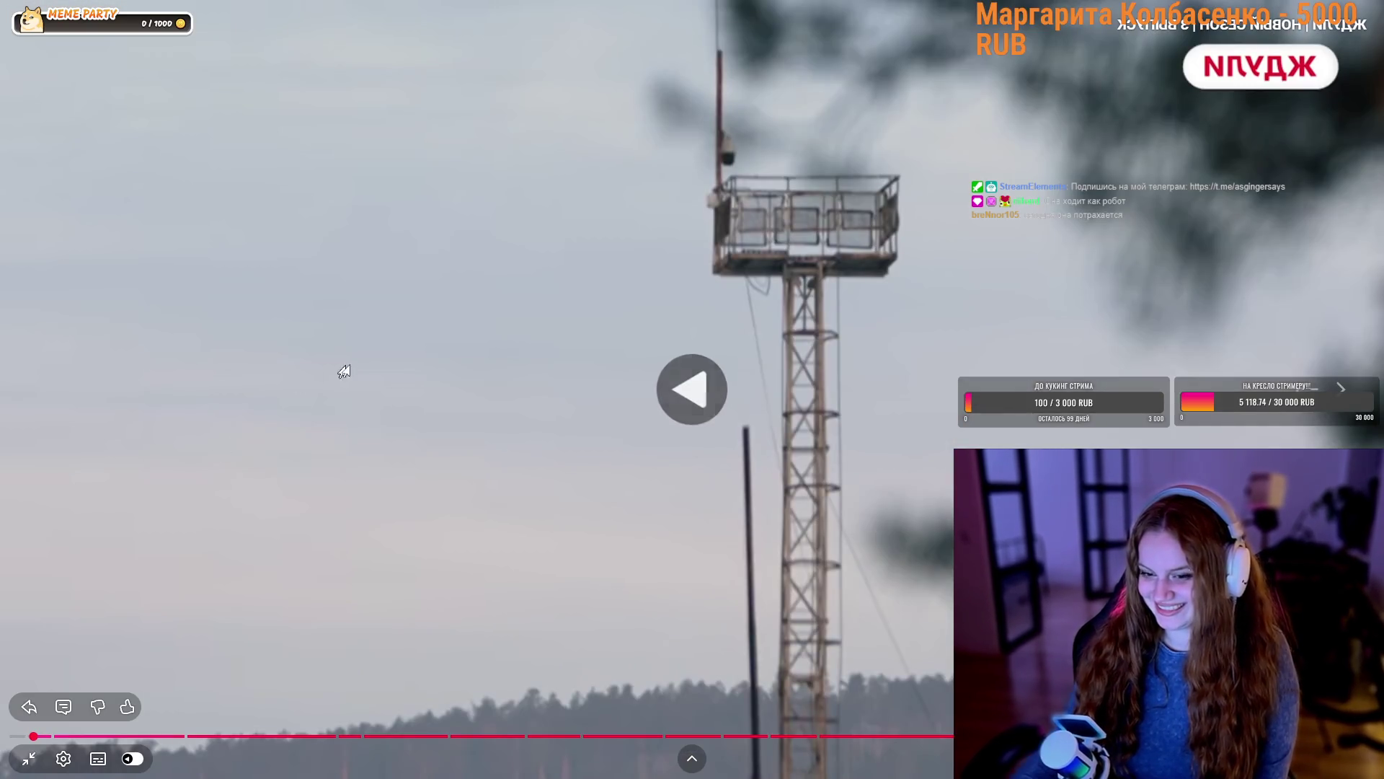
{"action": "left_click", "coordinate": [388, 396]}
{"action": "key", "text": "Left"}
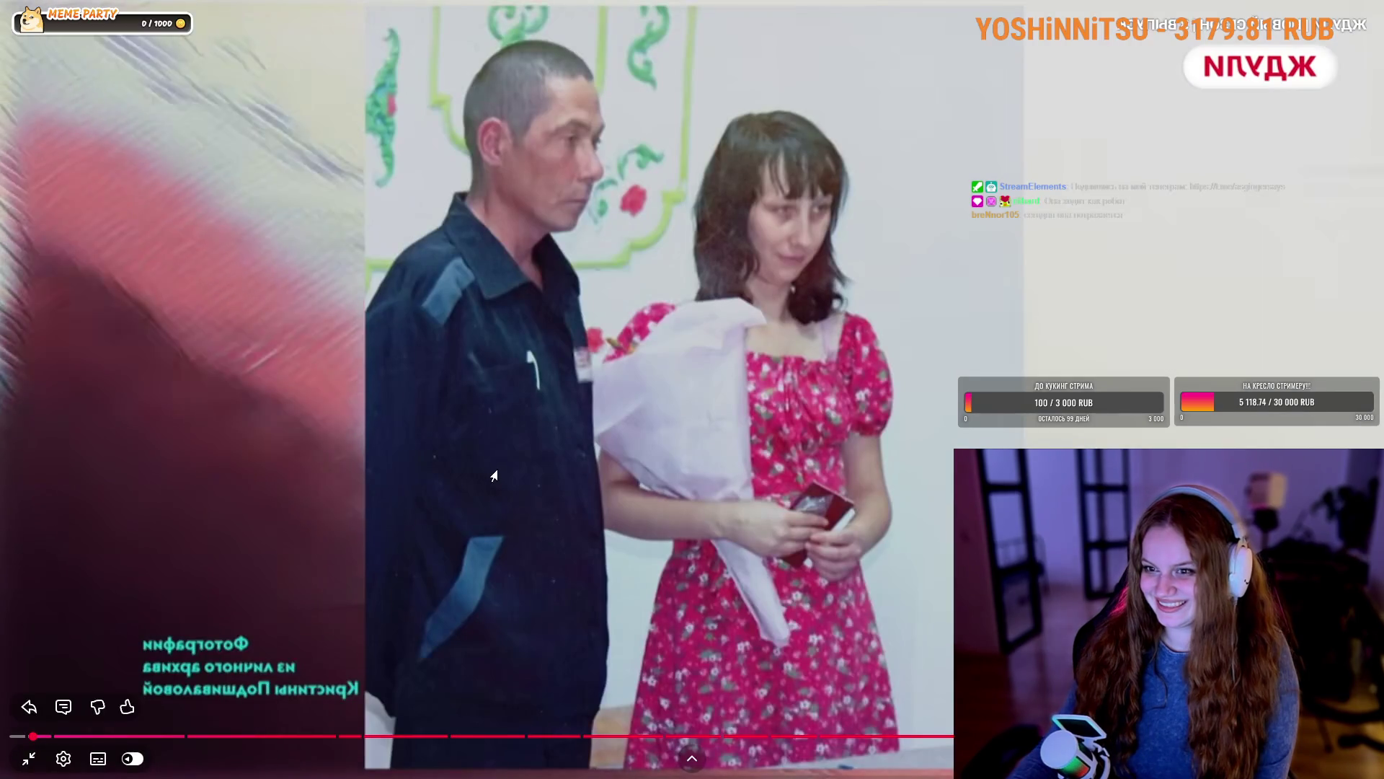
{"action": "left_click", "coordinate": [495, 475]}
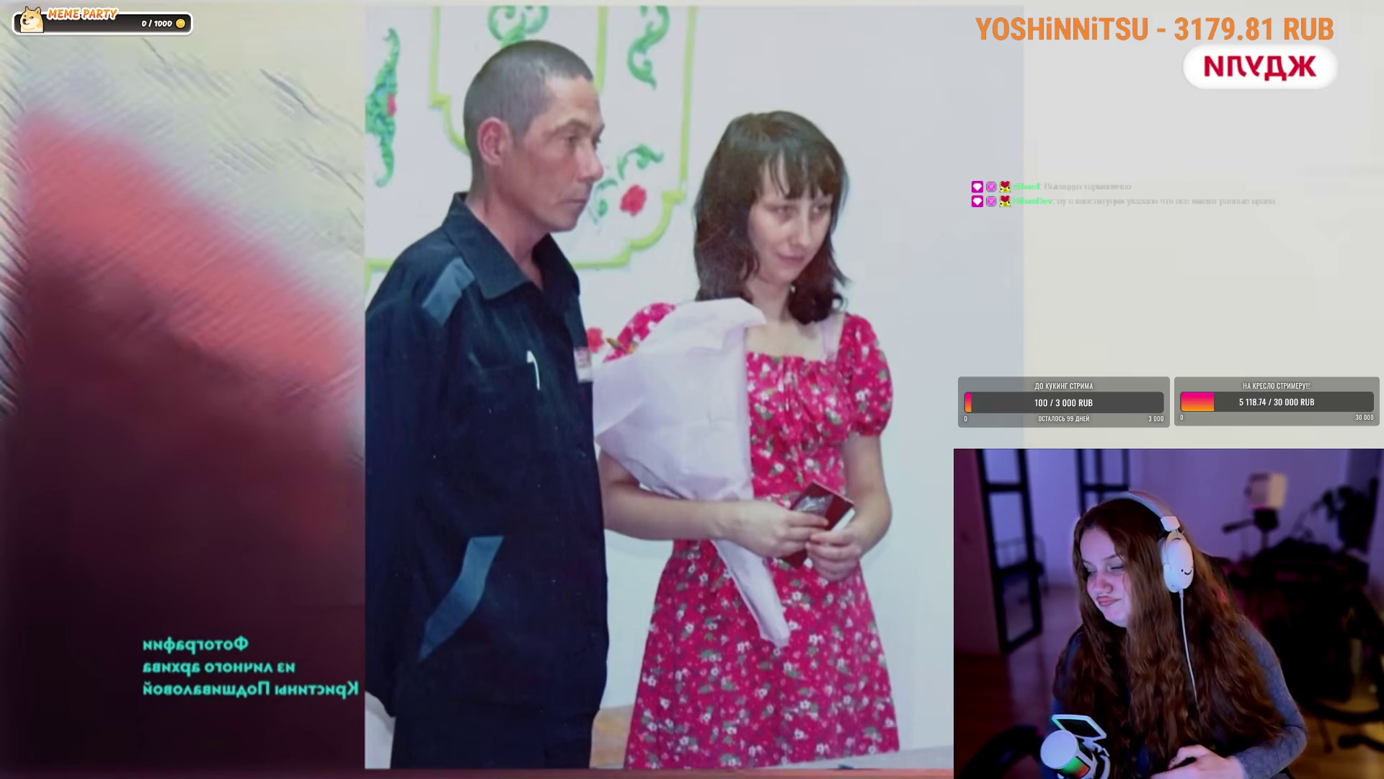
{"action": "mouse_move", "coordinate": [135, 493]}
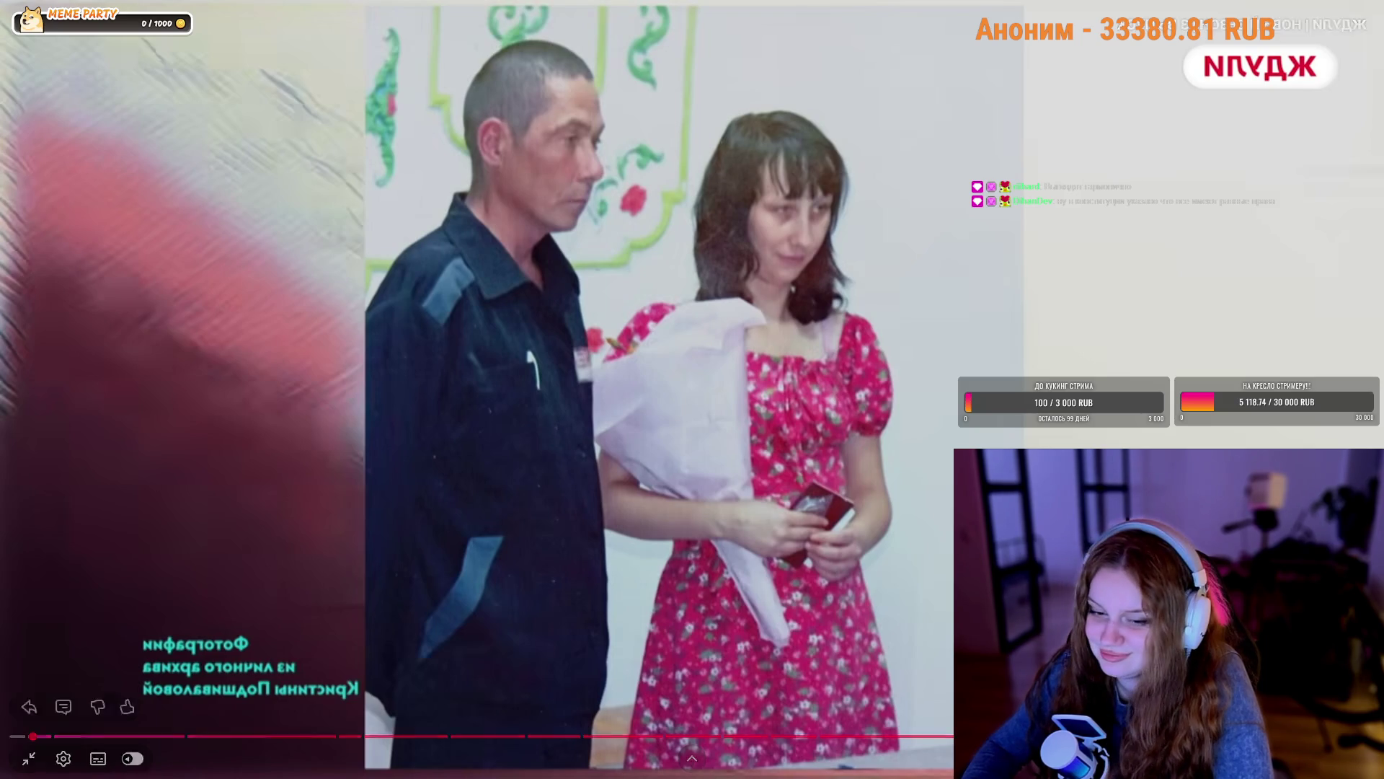
{"action": "mouse_move", "coordinate": [555, 427]}
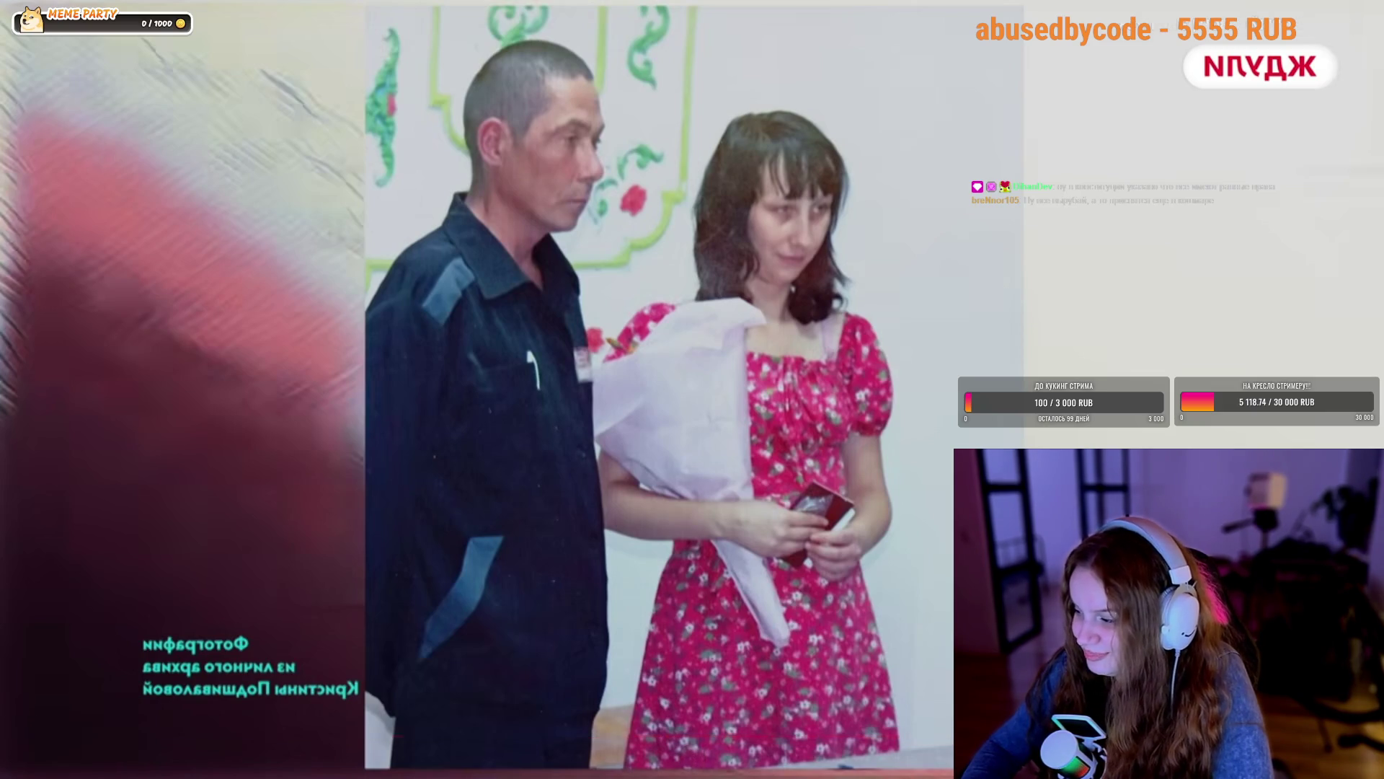
{"action": "left_click", "coordinate": [556, 427]}
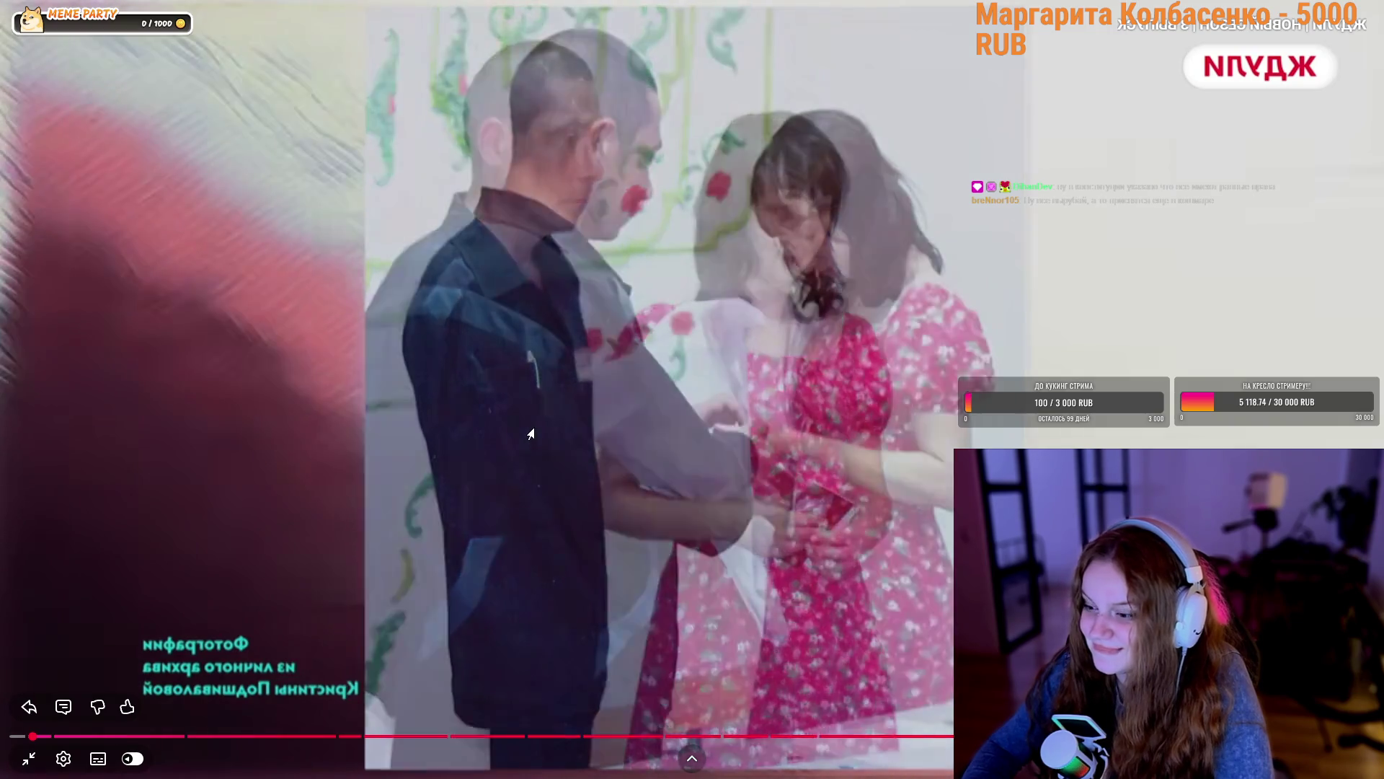
{"action": "left_click", "coordinate": [532, 432]}
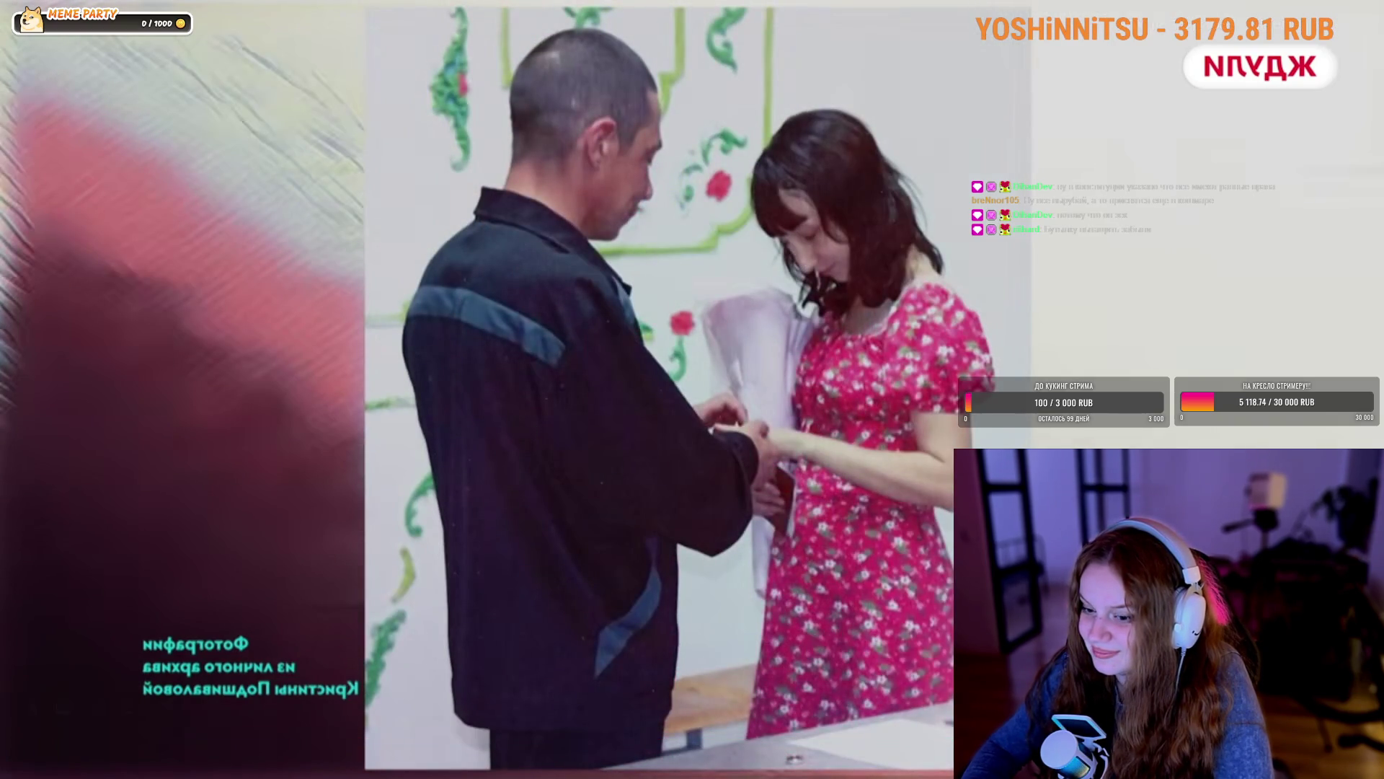
{"action": "left_click", "coordinate": [532, 433]}
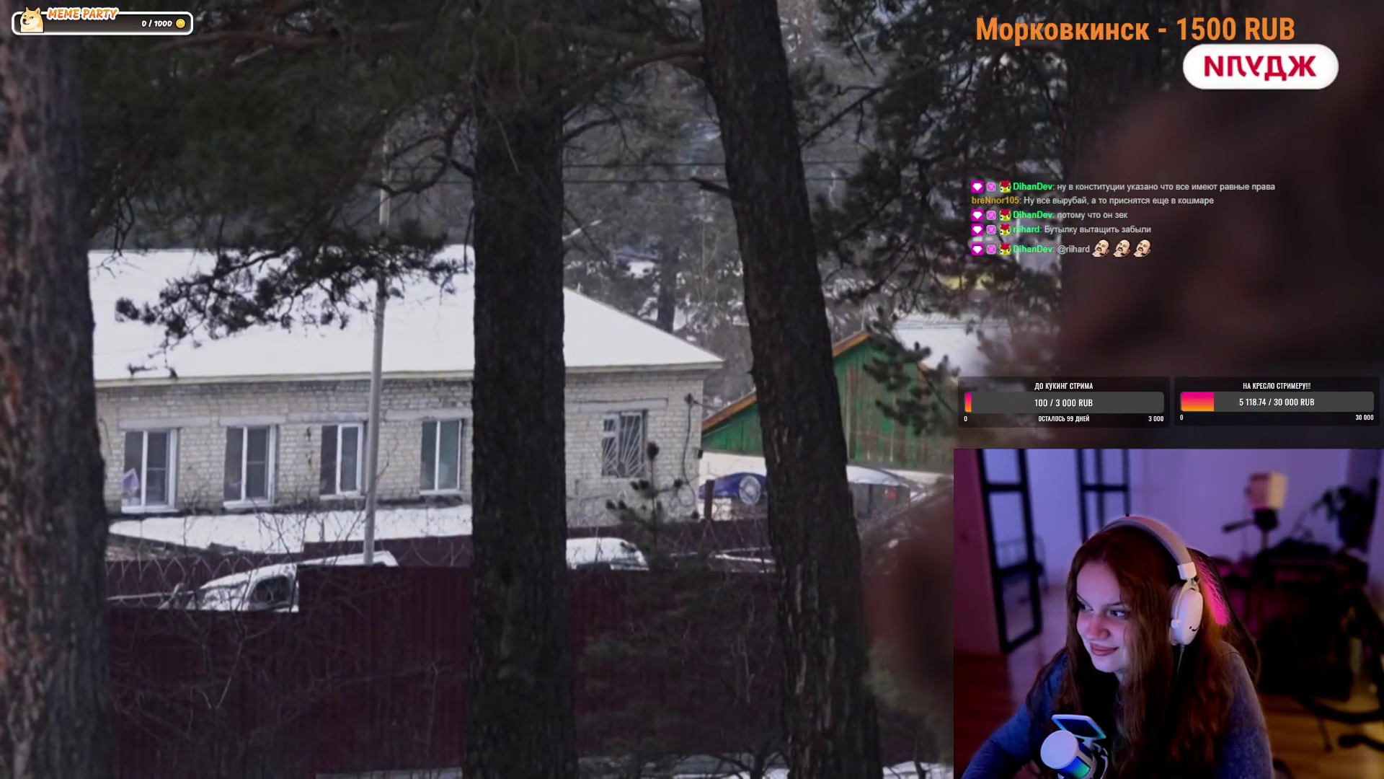
{"action": "mouse_move", "coordinate": [532, 423]}
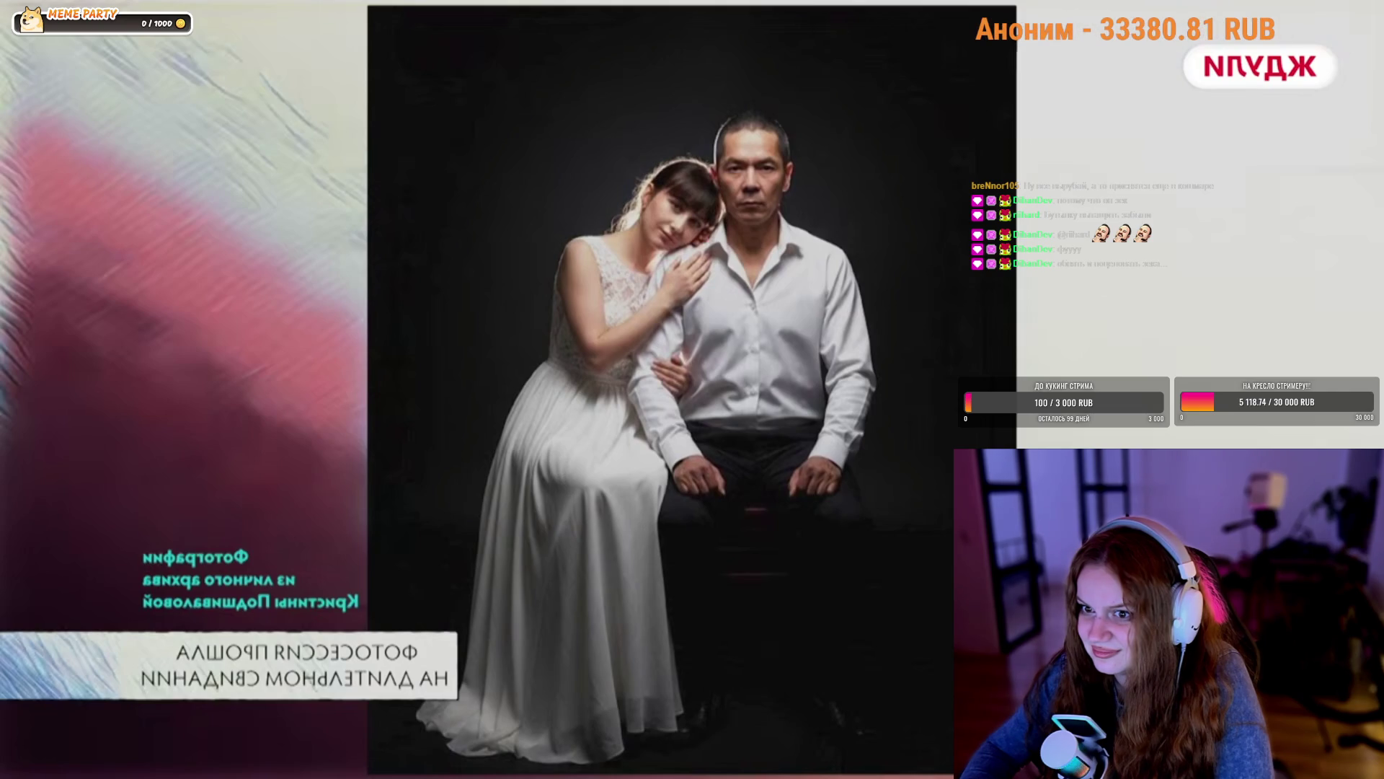
{"action": "left_click", "coordinate": [587, 383]}
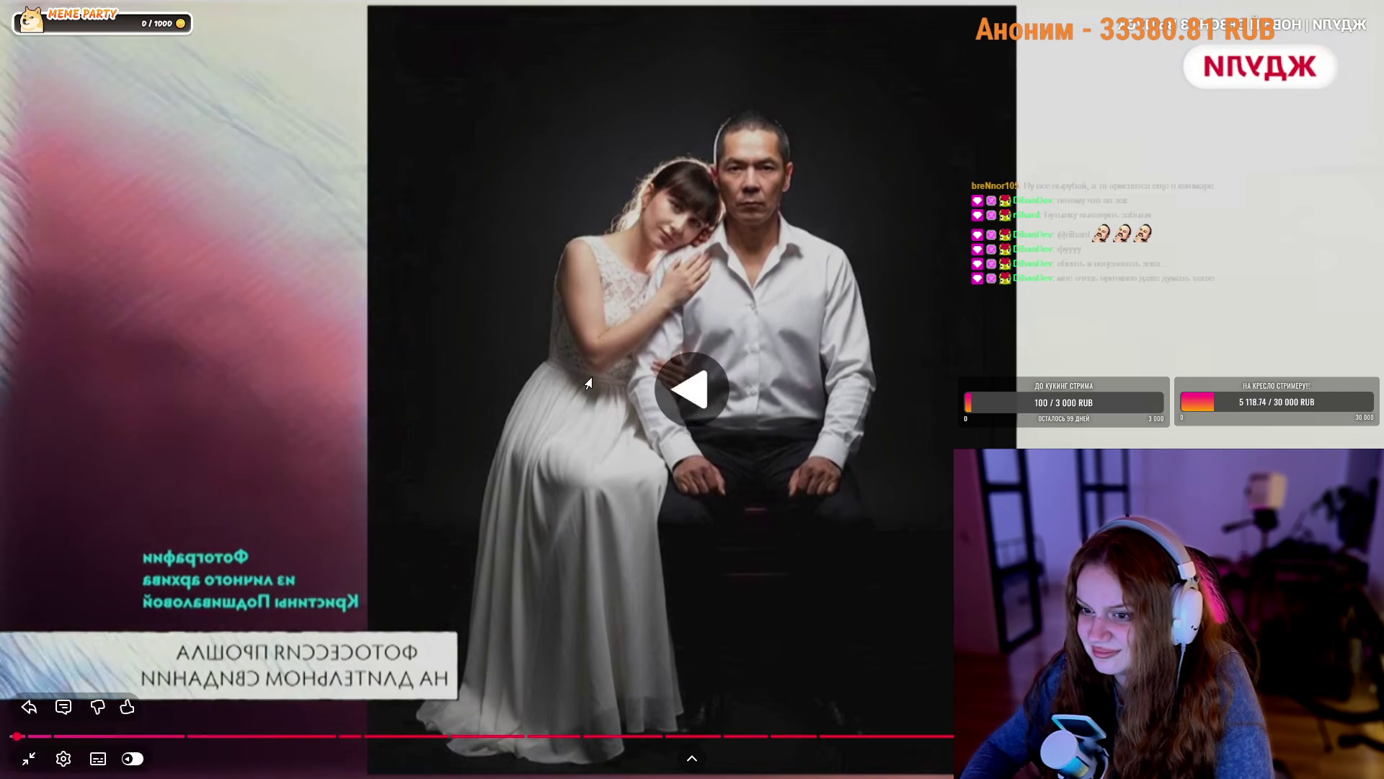
{"action": "left_click", "coordinate": [587, 383]}
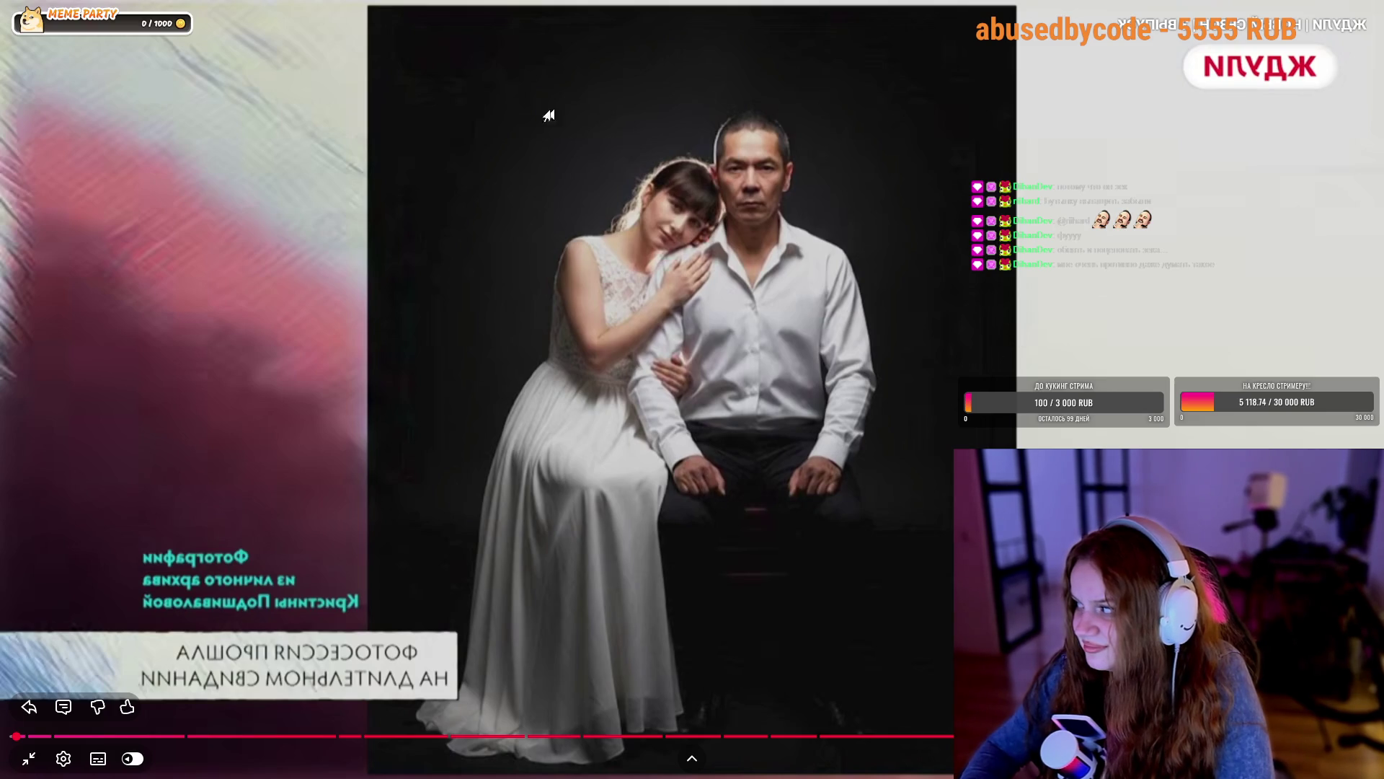
{"action": "left_click", "coordinate": [561, 204]}
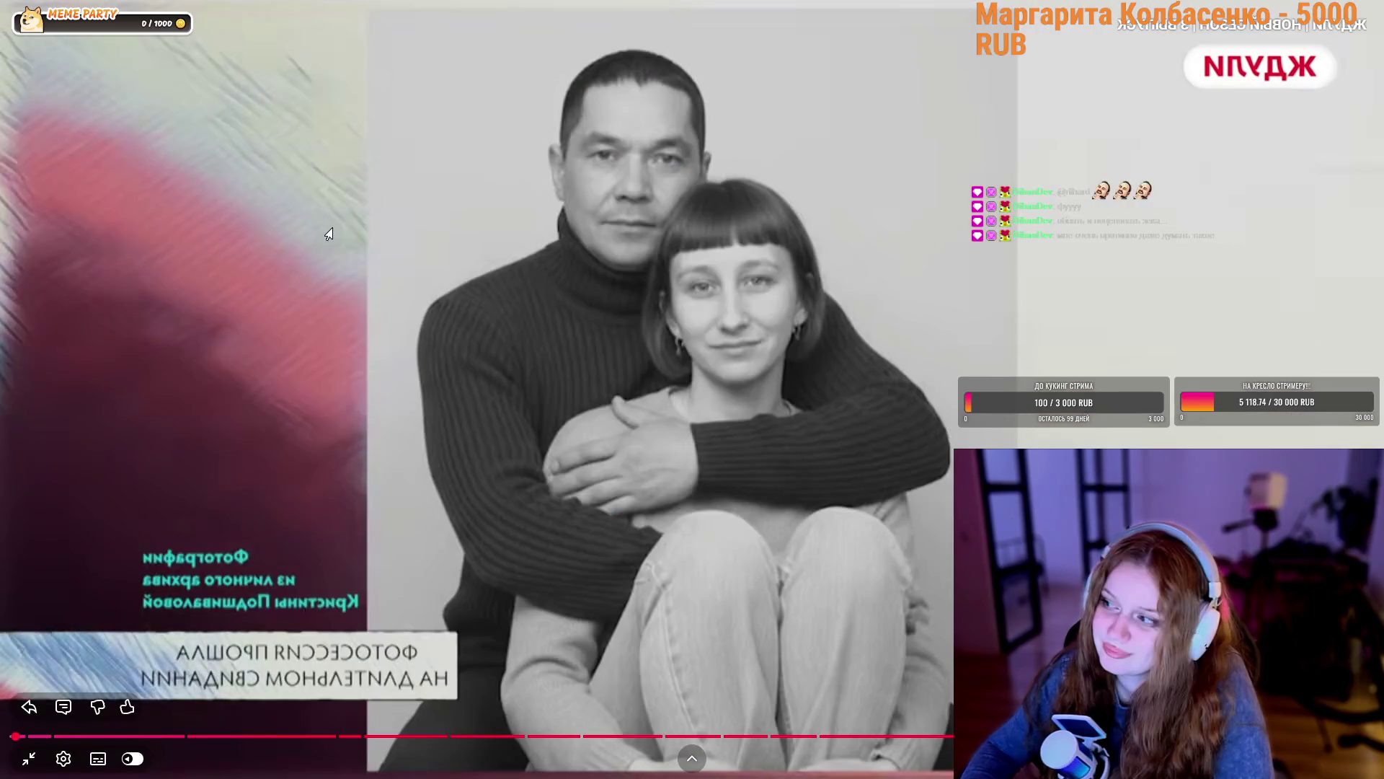
{"action": "left_click", "coordinate": [335, 231]}
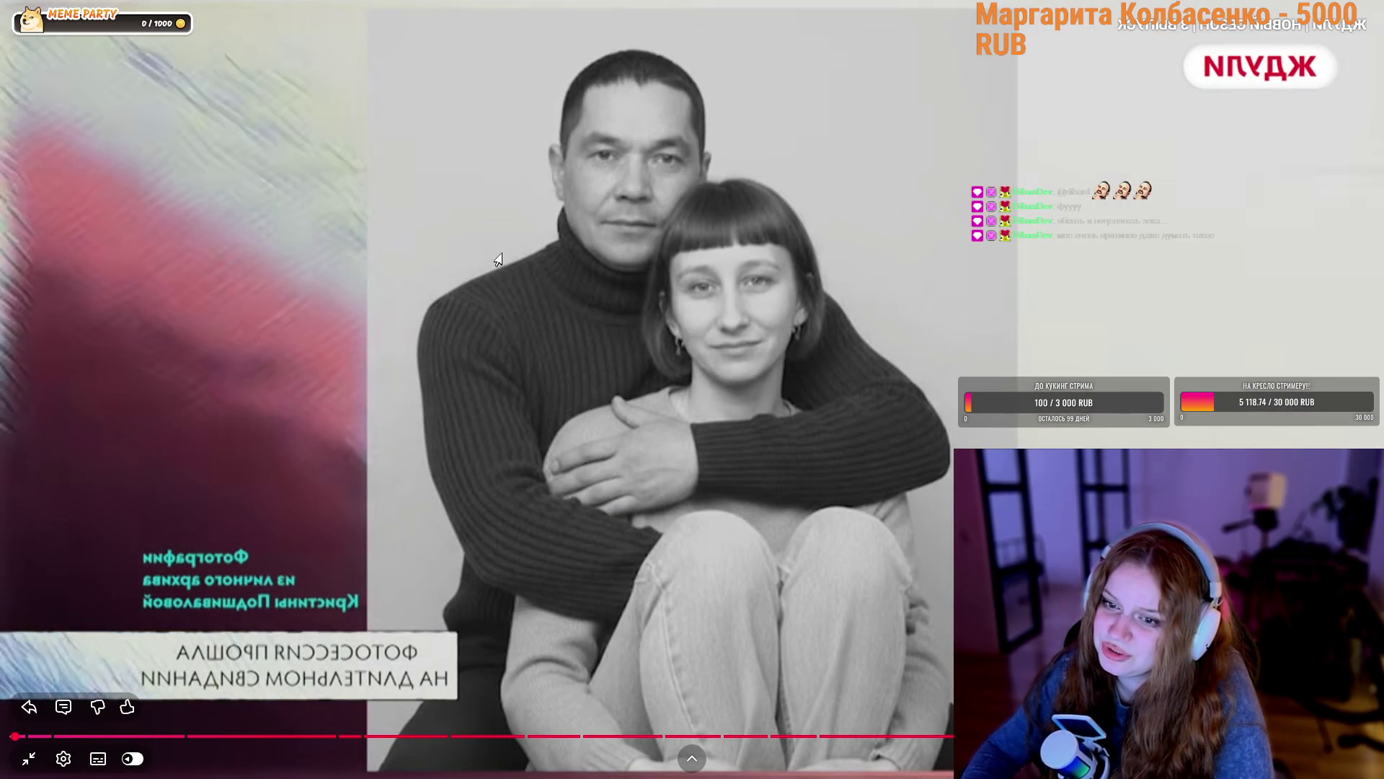
{"action": "left_click", "coordinate": [514, 246]}
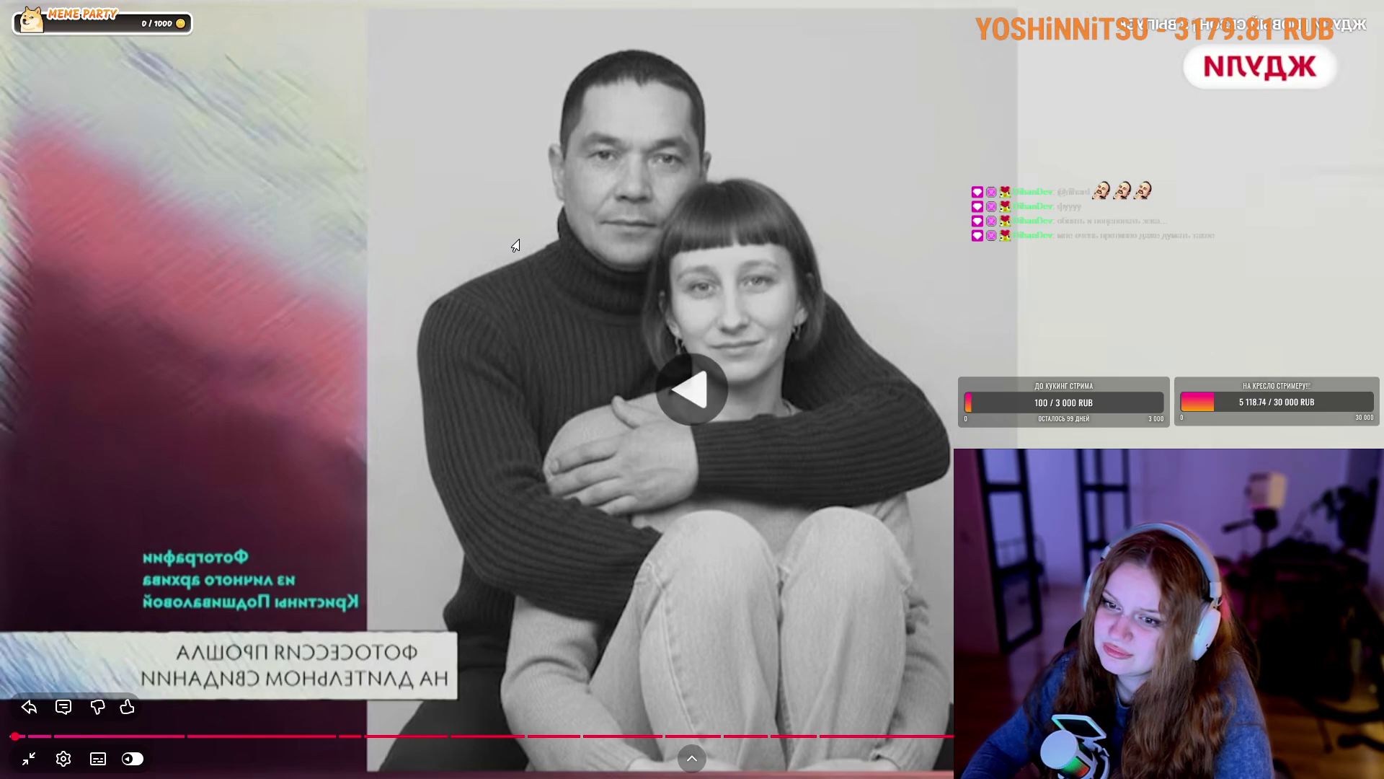
{"action": "left_click", "coordinate": [516, 245]}
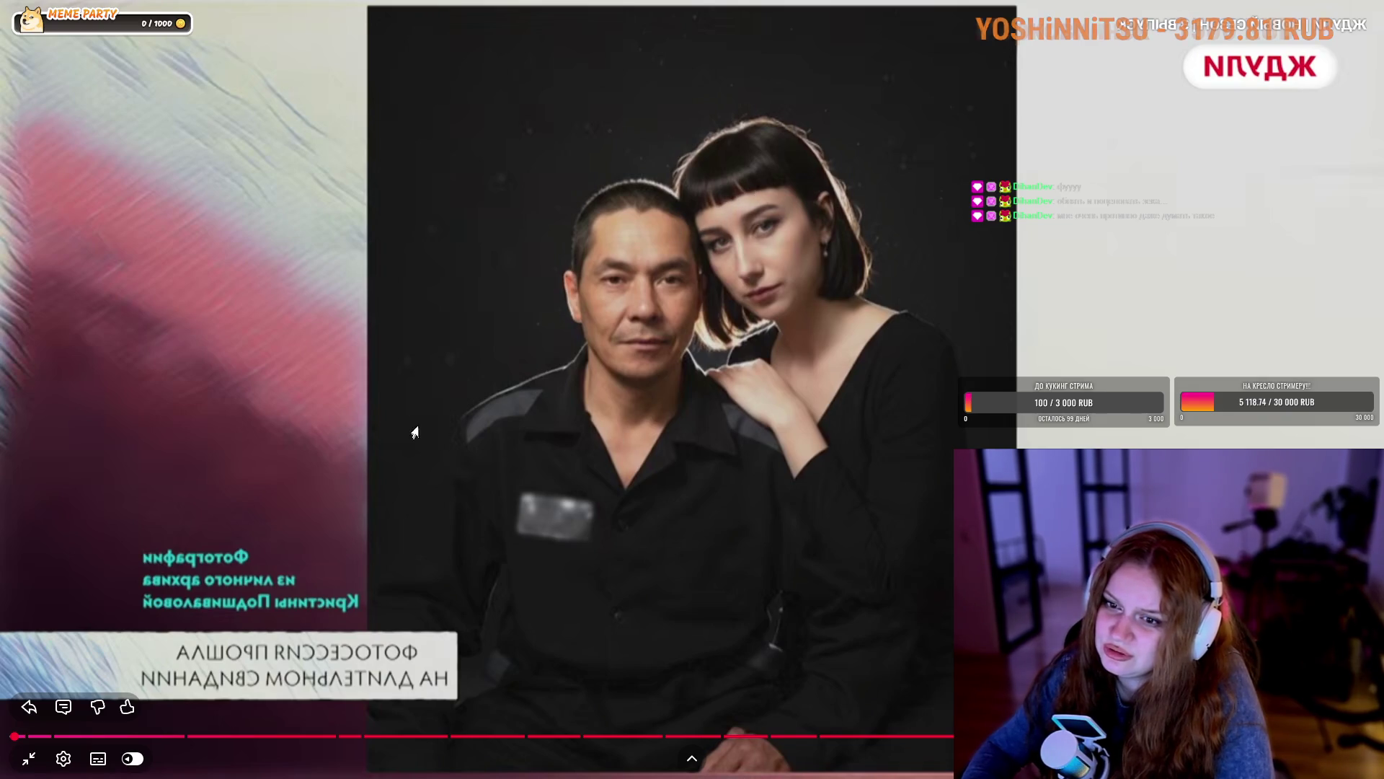
{"action": "left_click", "coordinate": [539, 354]}
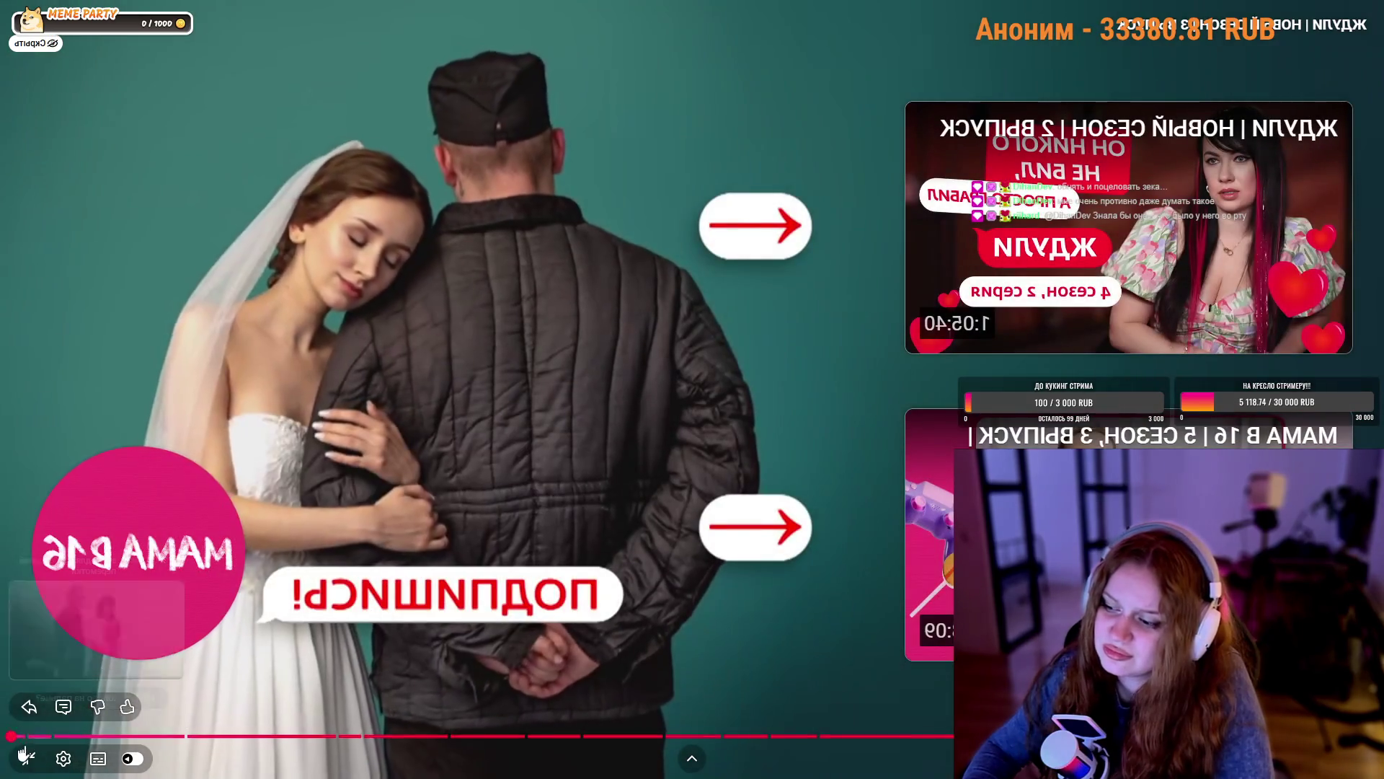
Leave fullscreen, pause the episode, close its browser tab and reveal the Windows desktop
{"action": "key", "text": "Escape"}
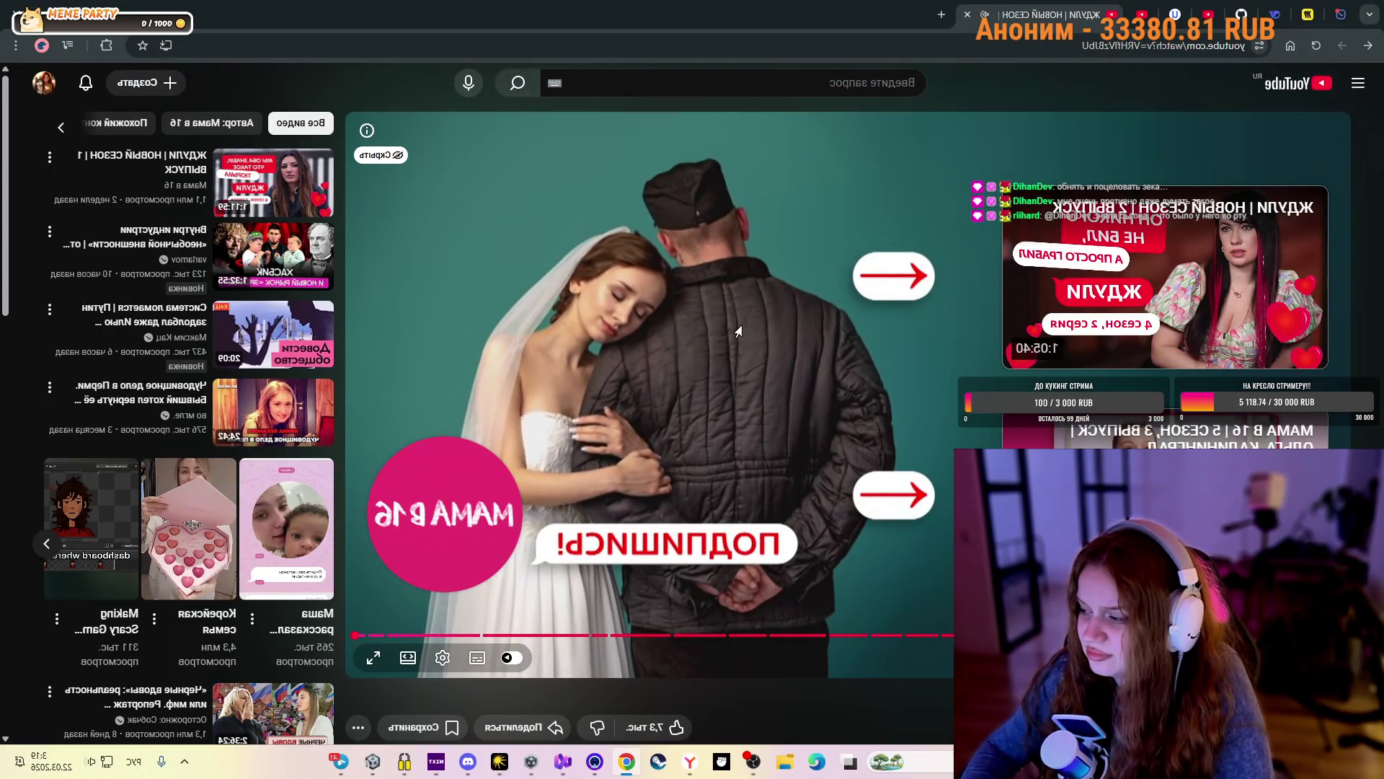
{"action": "key", "text": "space"}
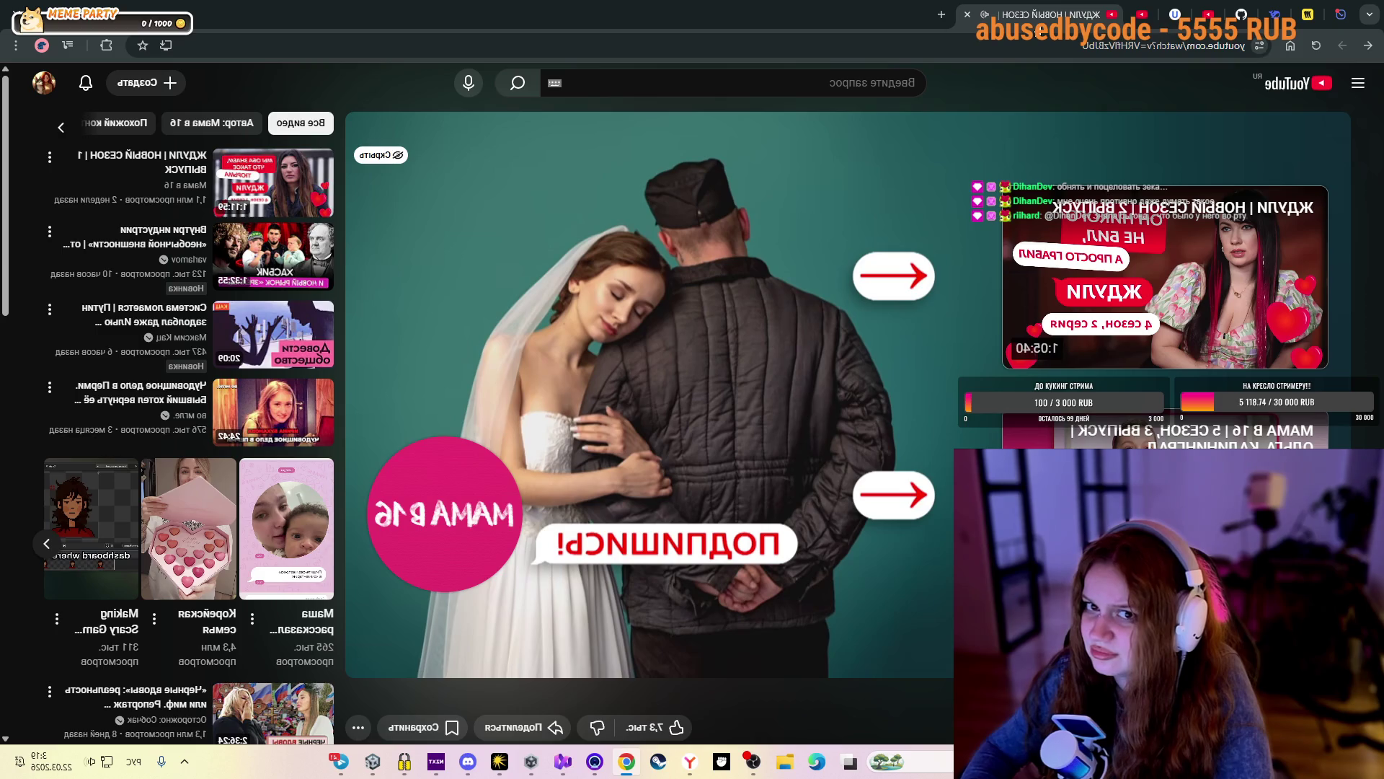
{"action": "left_click", "coordinate": [963, 16]}
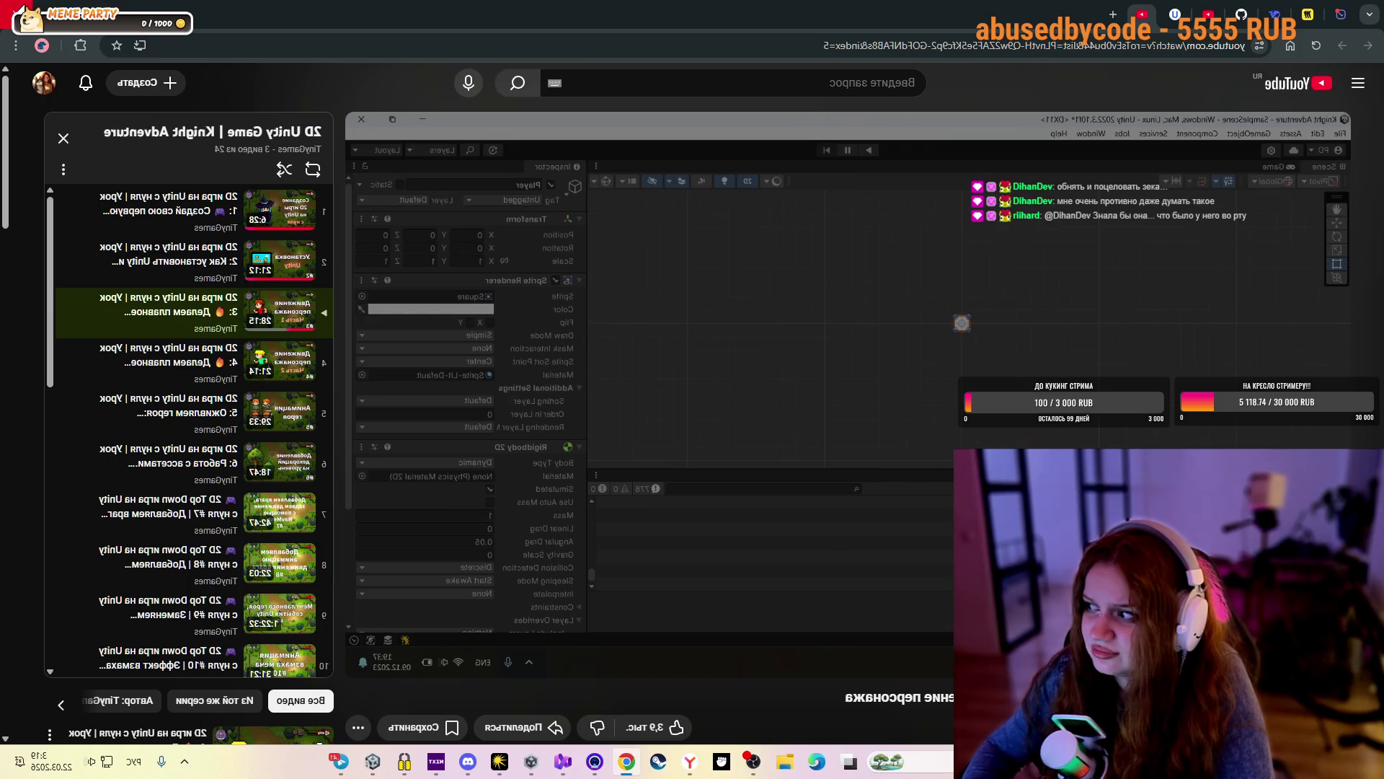
{"action": "key", "text": "super+d"}
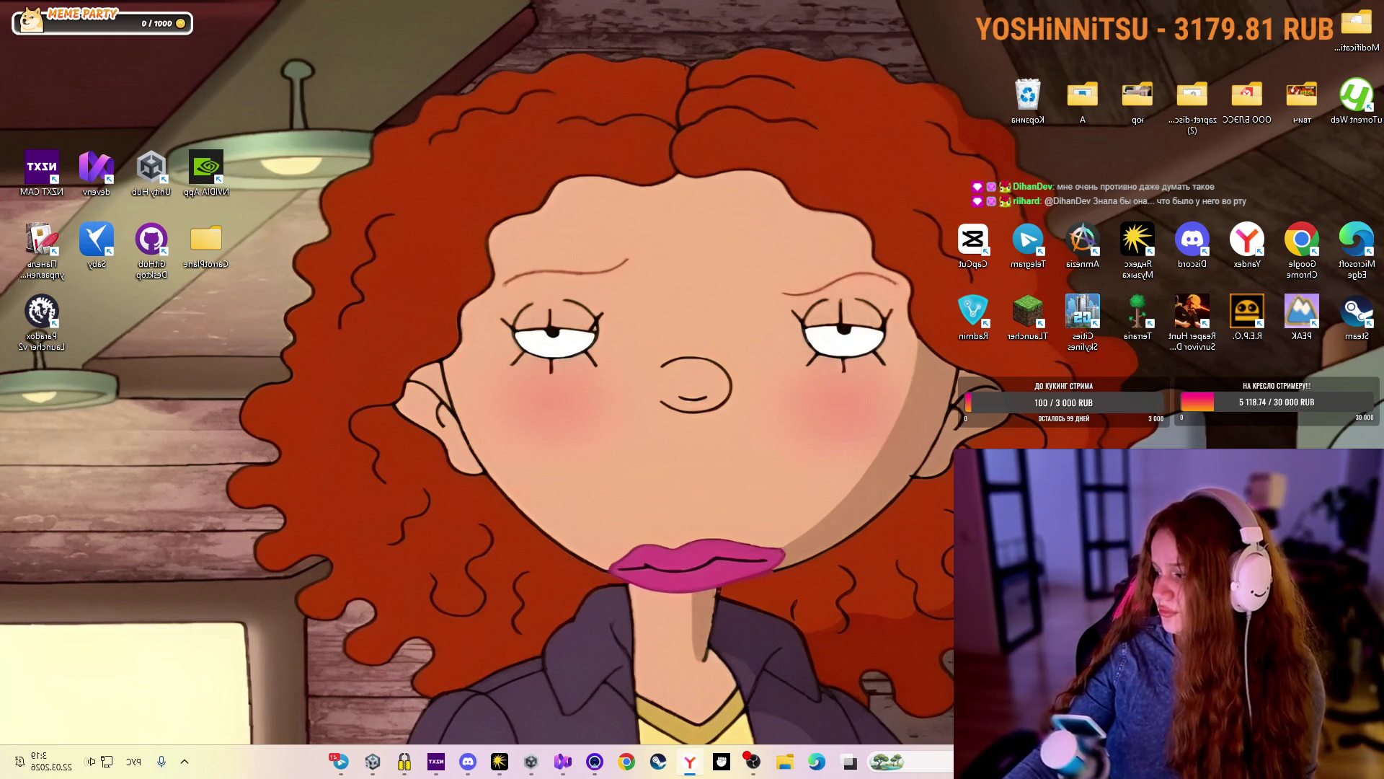
Switch through OBS and the Unity Hub project list back to the Unity Editor's Player scene
{"action": "key", "text": "alt+Tab"}
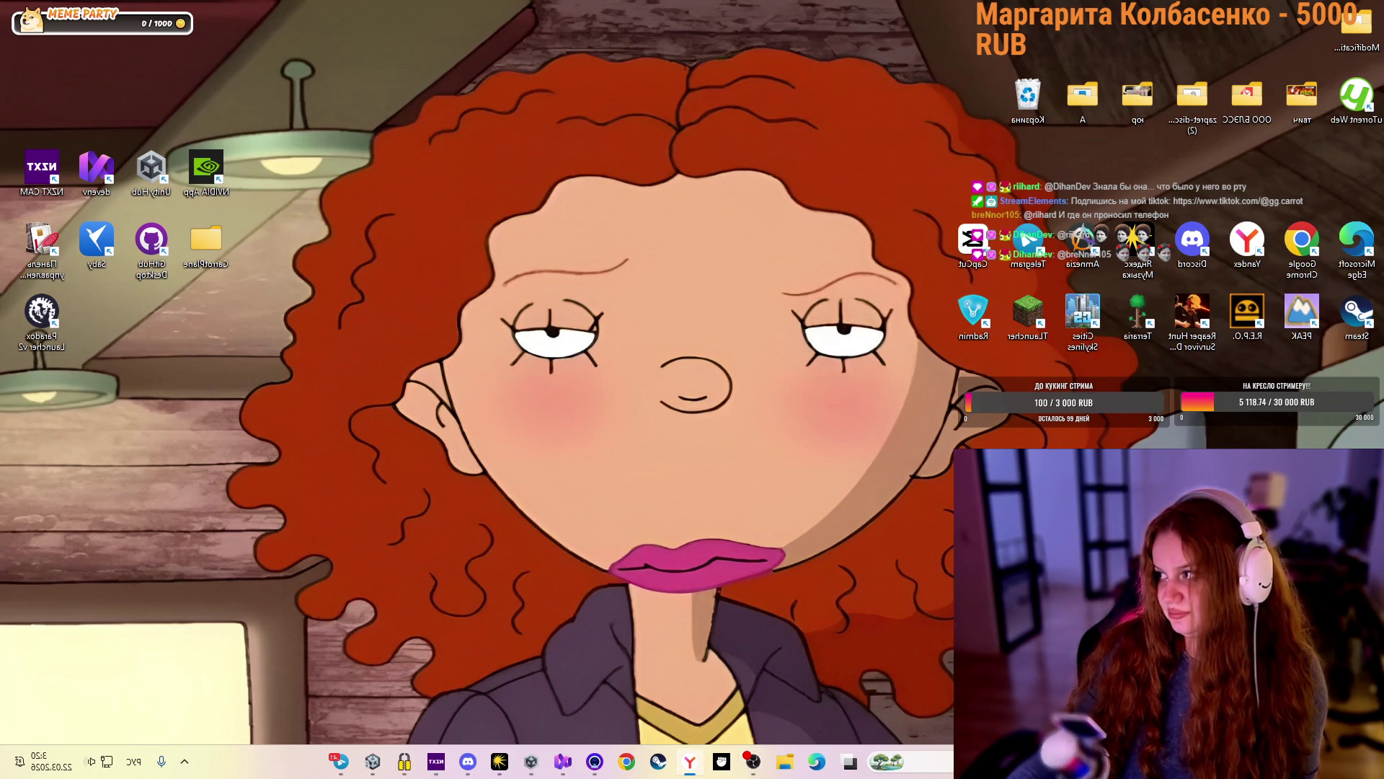
{"action": "left_click", "coordinate": [753, 761]}
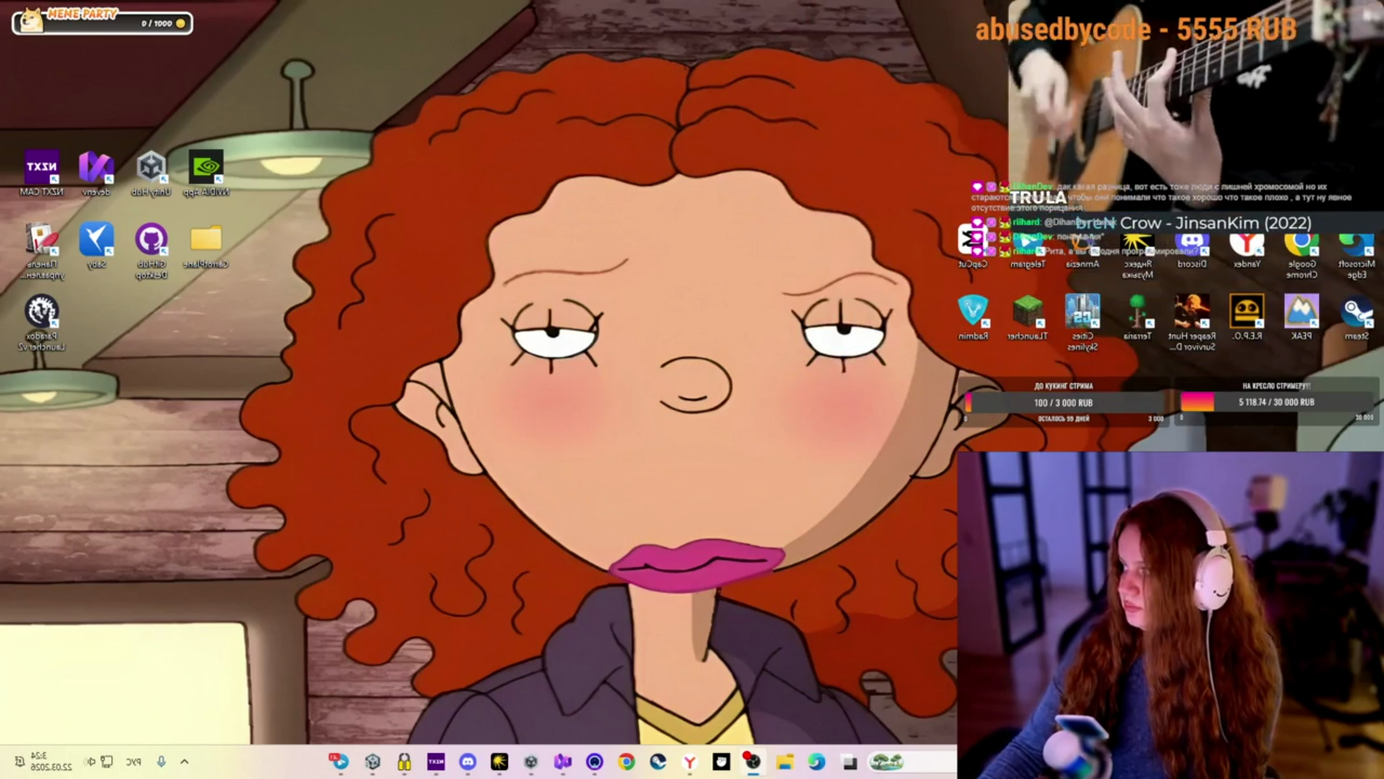
{"action": "left_click", "coordinate": [527, 763]}
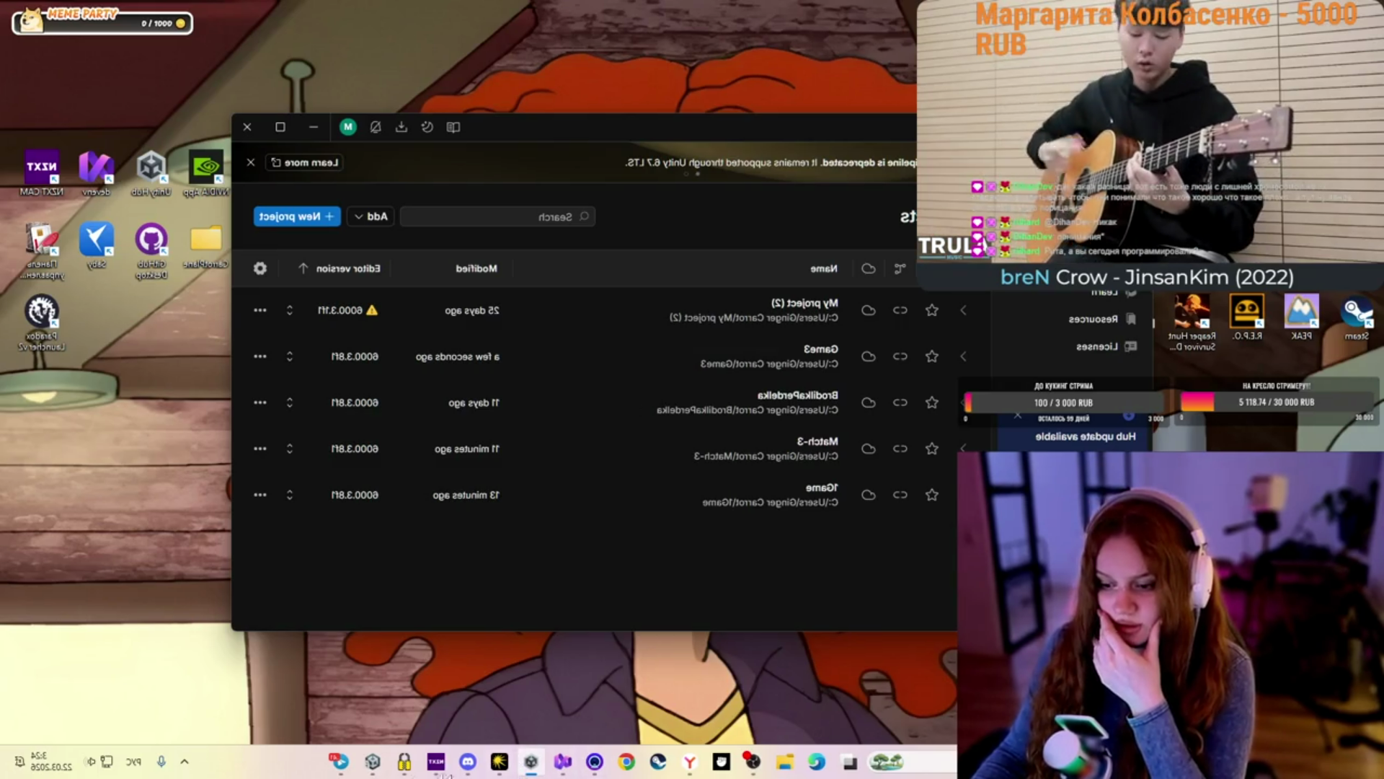
{"action": "left_click", "coordinate": [374, 770]}
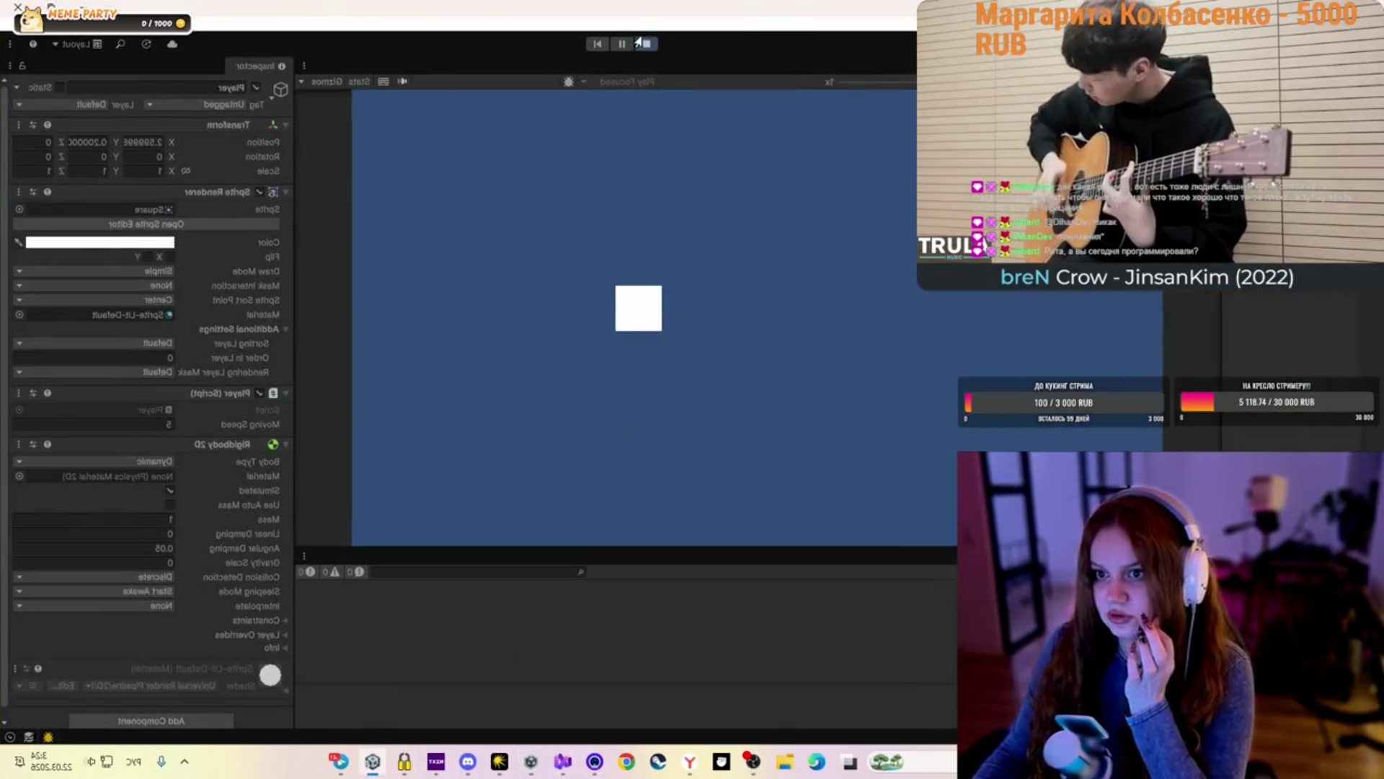
In Play mode, move the white Player square up, left, down and right with W, A, S, D
{"action": "key", "text": "a"}
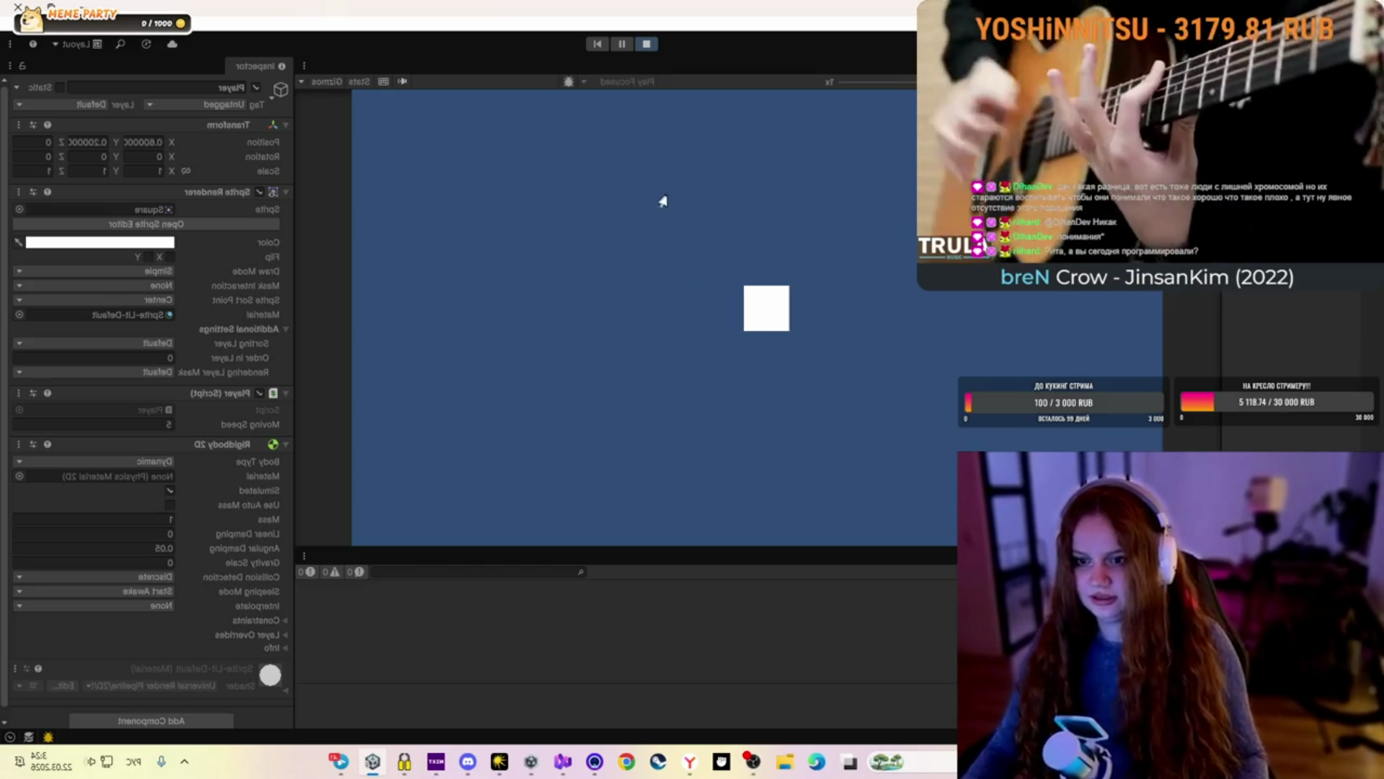
{"action": "key", "text": "w"}
{"action": "key", "text": "s"}
{"action": "key", "text": "s"}
{"action": "key", "text": "d"}
{"action": "key", "text": "a"}
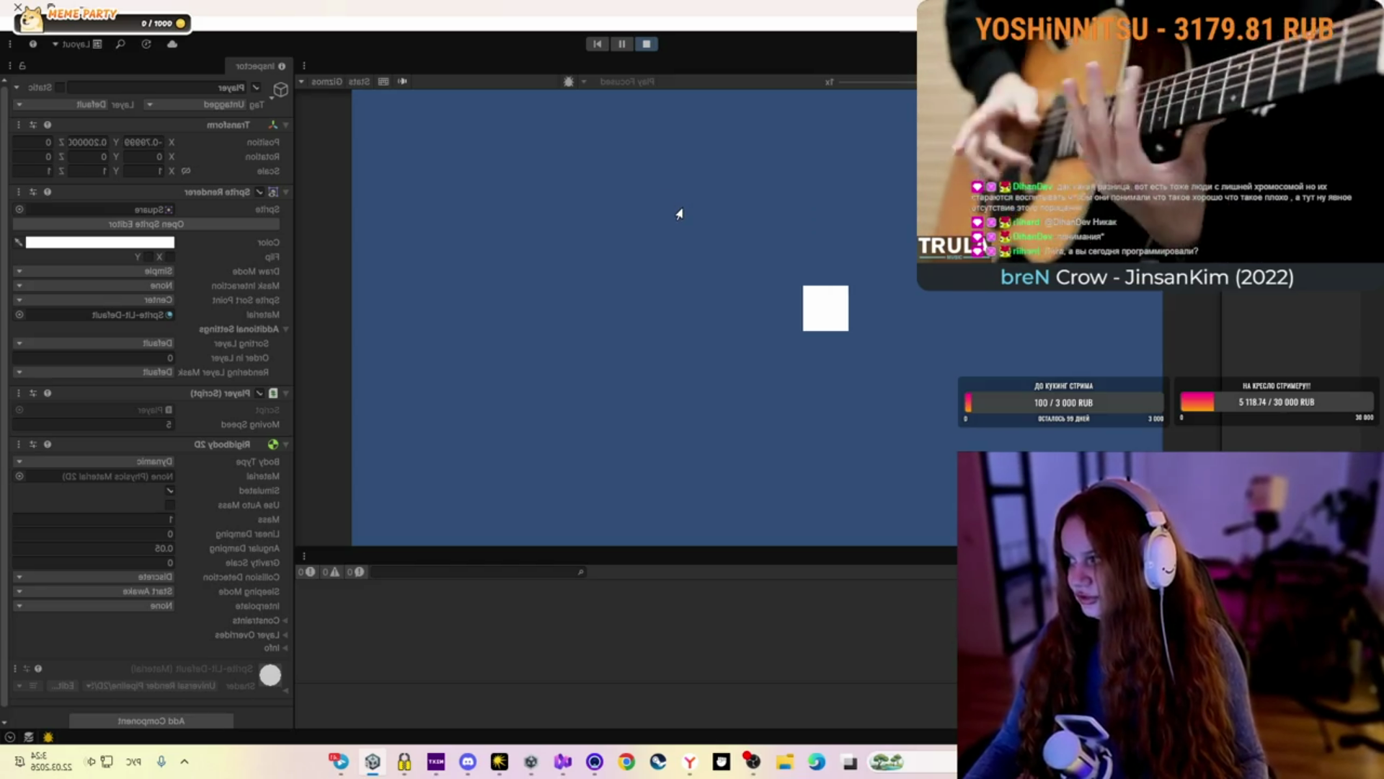
{"action": "key", "text": "s"}
{"action": "key", "text": "a"}
{"action": "key", "text": "w"}
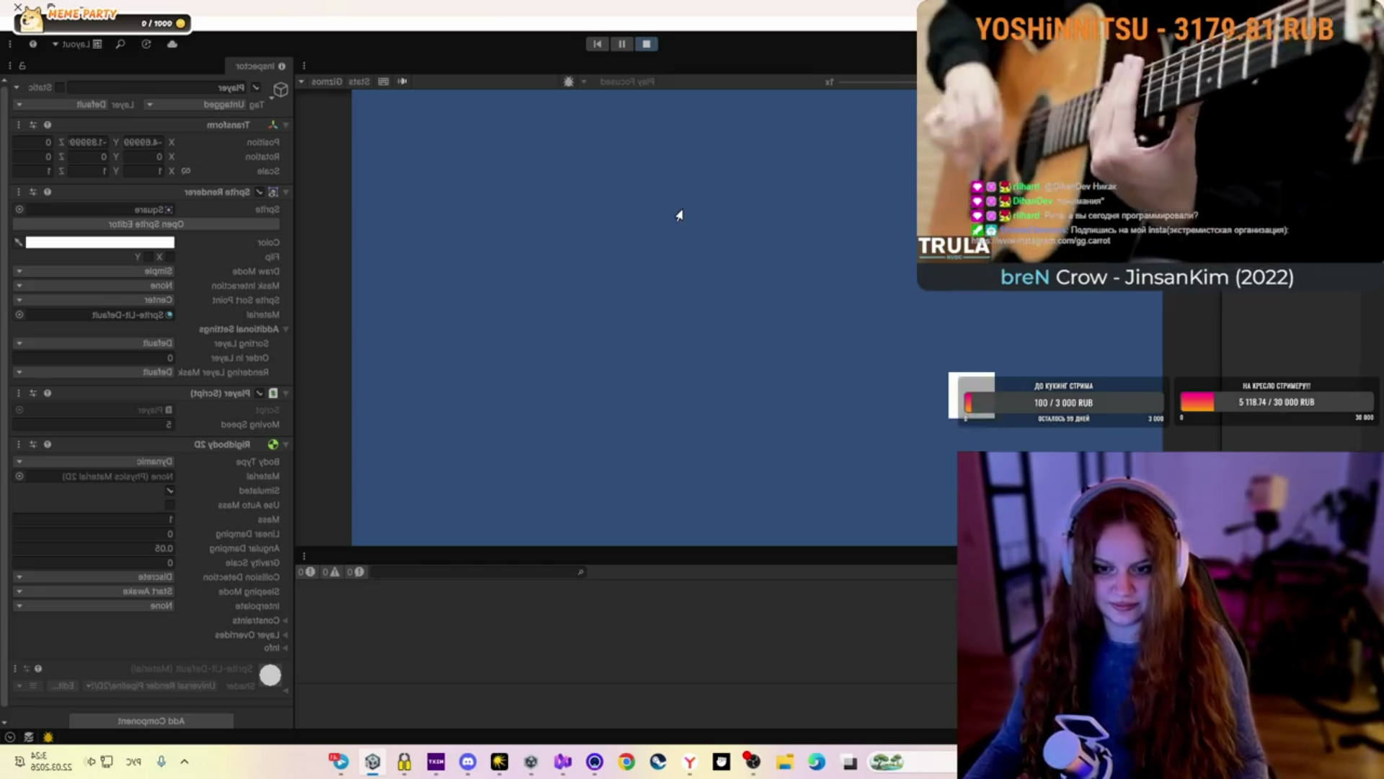
{"action": "key", "text": "s"}
{"action": "key", "text": "a"}
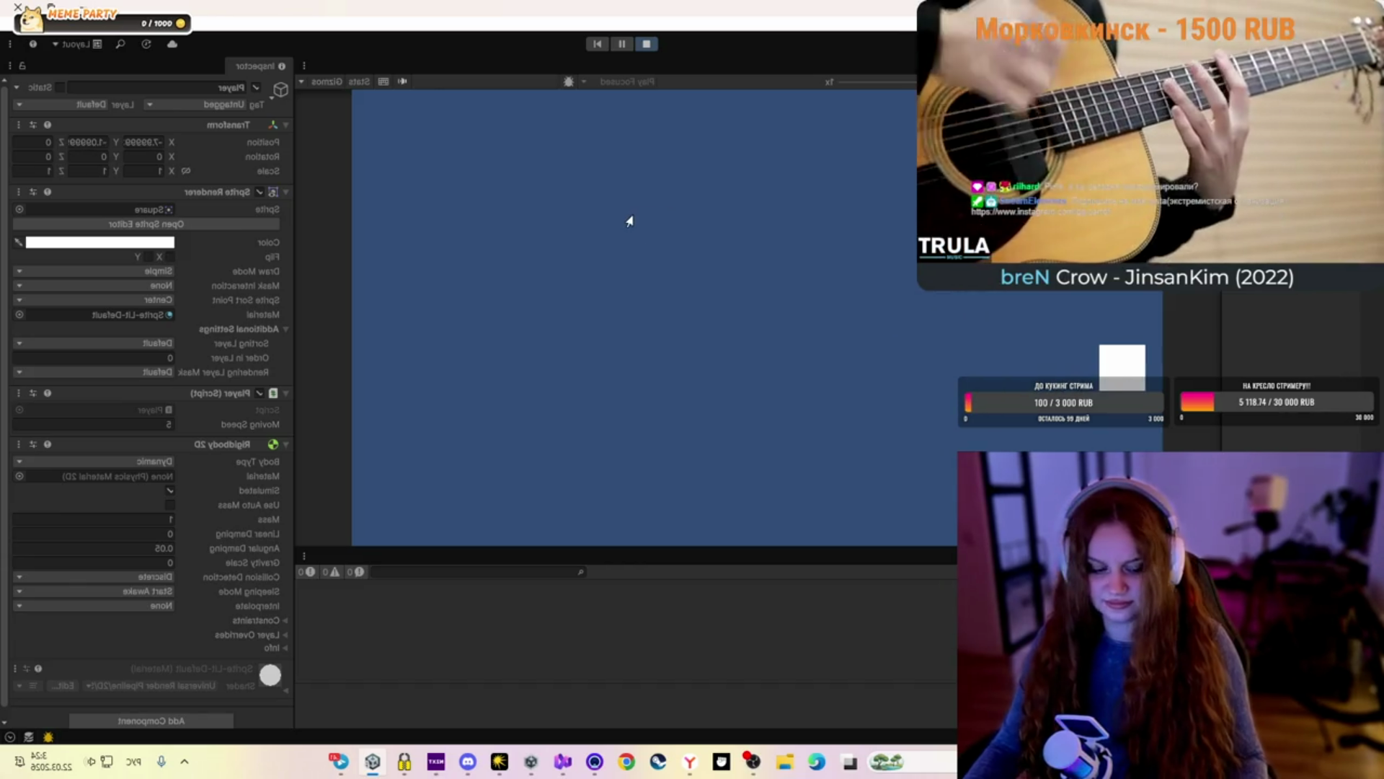
{"action": "key", "text": "w"}
{"action": "key", "text": "s"}
{"action": "key", "text": "a"}
{"action": "key", "text": "d"}
{"action": "key", "text": "w"}
{"action": "key", "text": "d"}
{"action": "key", "text": "s"}
{"action": "key", "text": "s"}
{"action": "key", "text": "d"}
{"action": "key", "text": "a"}
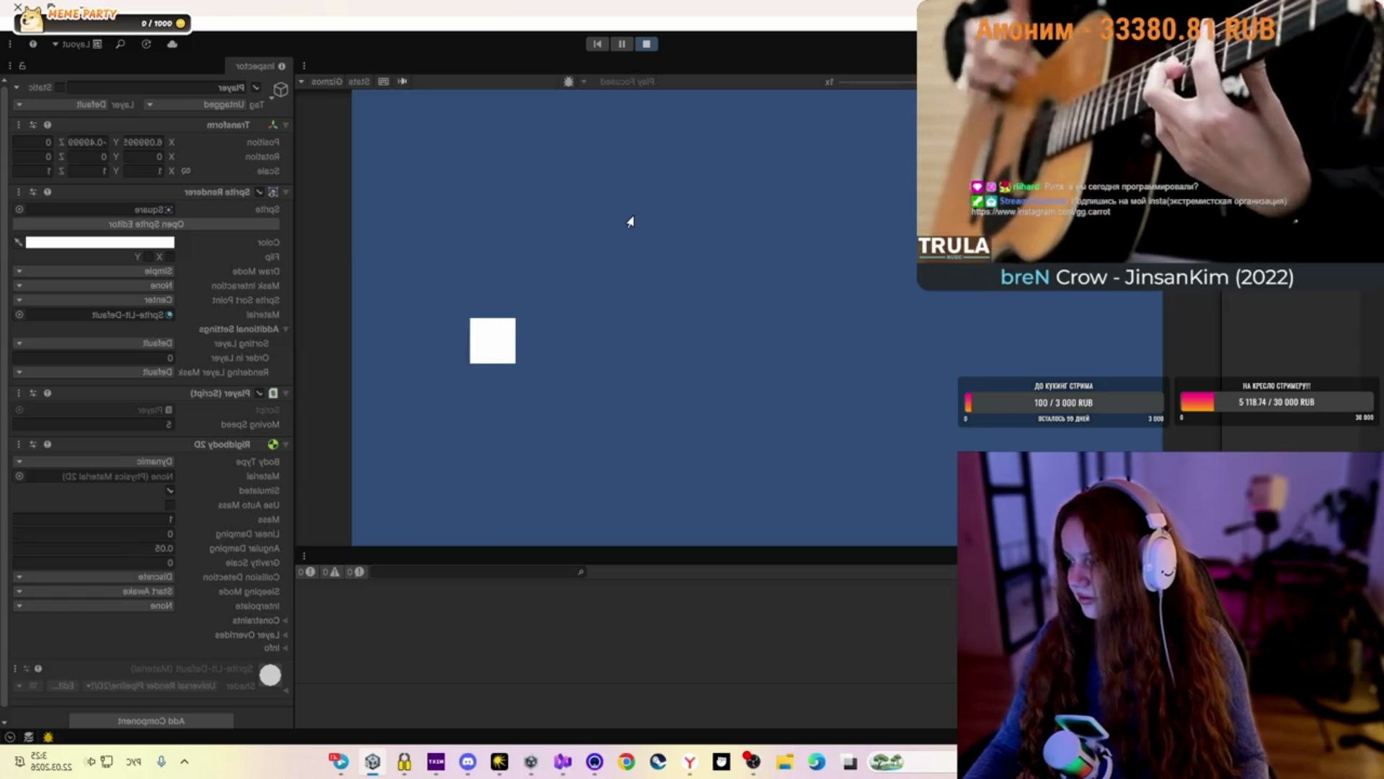
{"action": "key", "text": "a"}
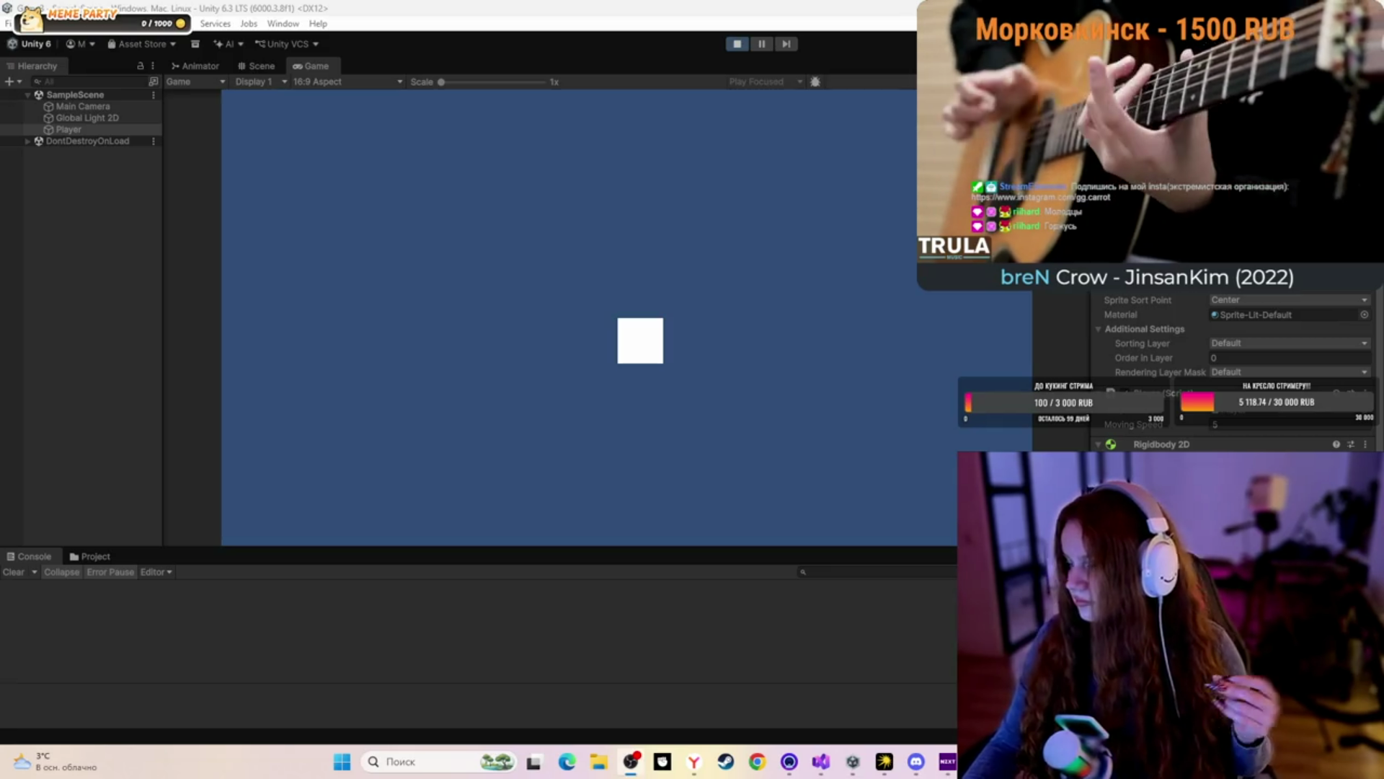
Bring Player.cs forward in Visual Studio and scroll through its movement code
{"action": "left_click", "coordinate": [821, 761]}
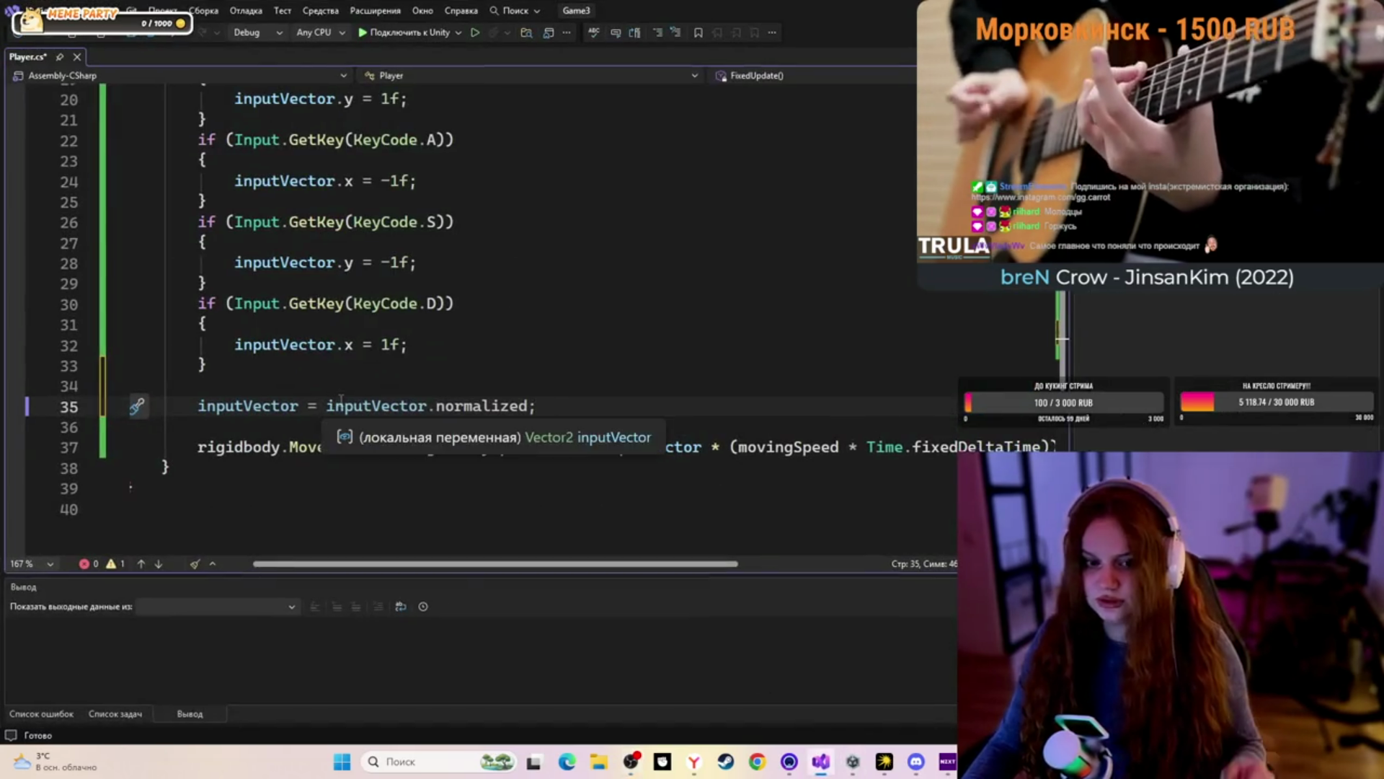
{"action": "scroll", "coordinate": [360, 387], "scroll_direction": "down", "scroll_amount": 3, "text": "ctrl"}
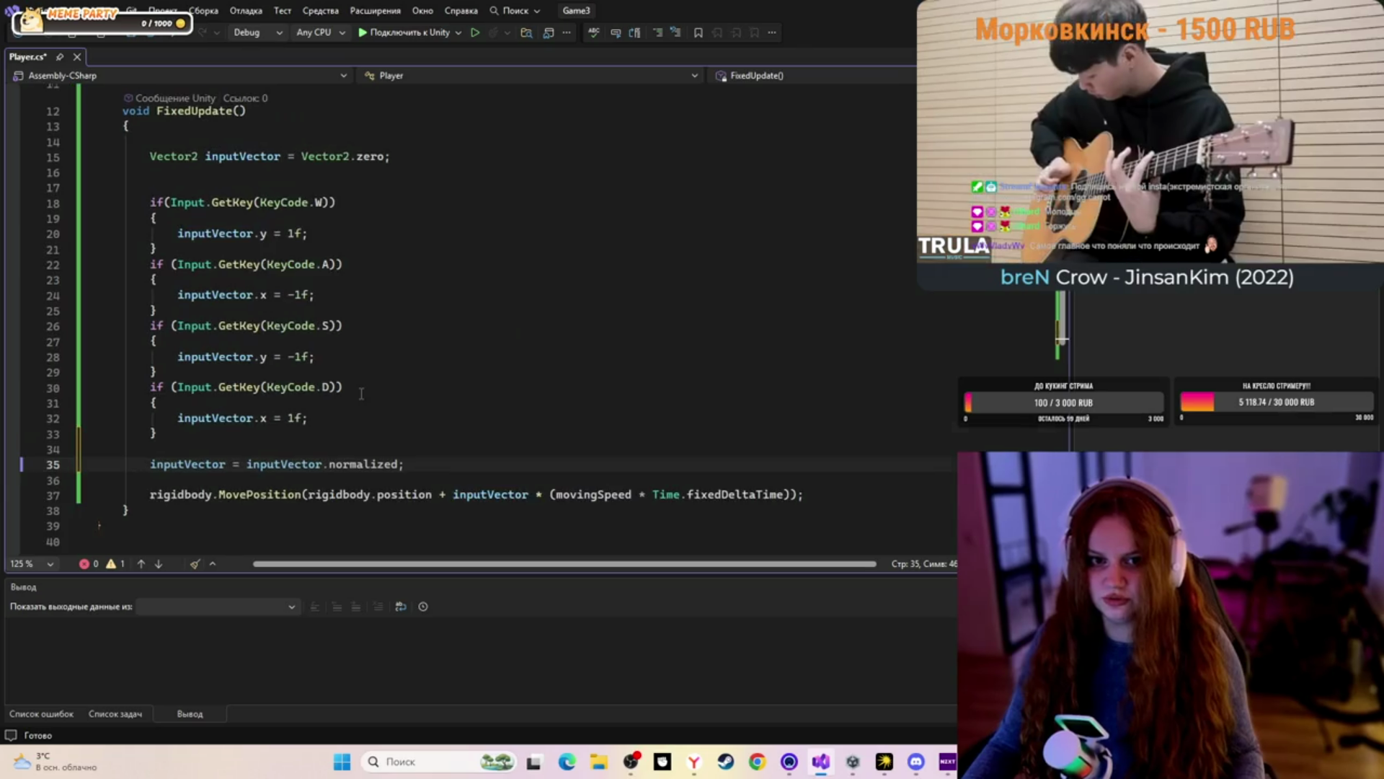
{"action": "scroll", "coordinate": [361, 395], "scroll_direction": "up", "scroll_amount": 5, "text": "ctrl"}
{"action": "scroll", "coordinate": [361, 394], "scroll_direction": "up", "scroll_amount": 5}
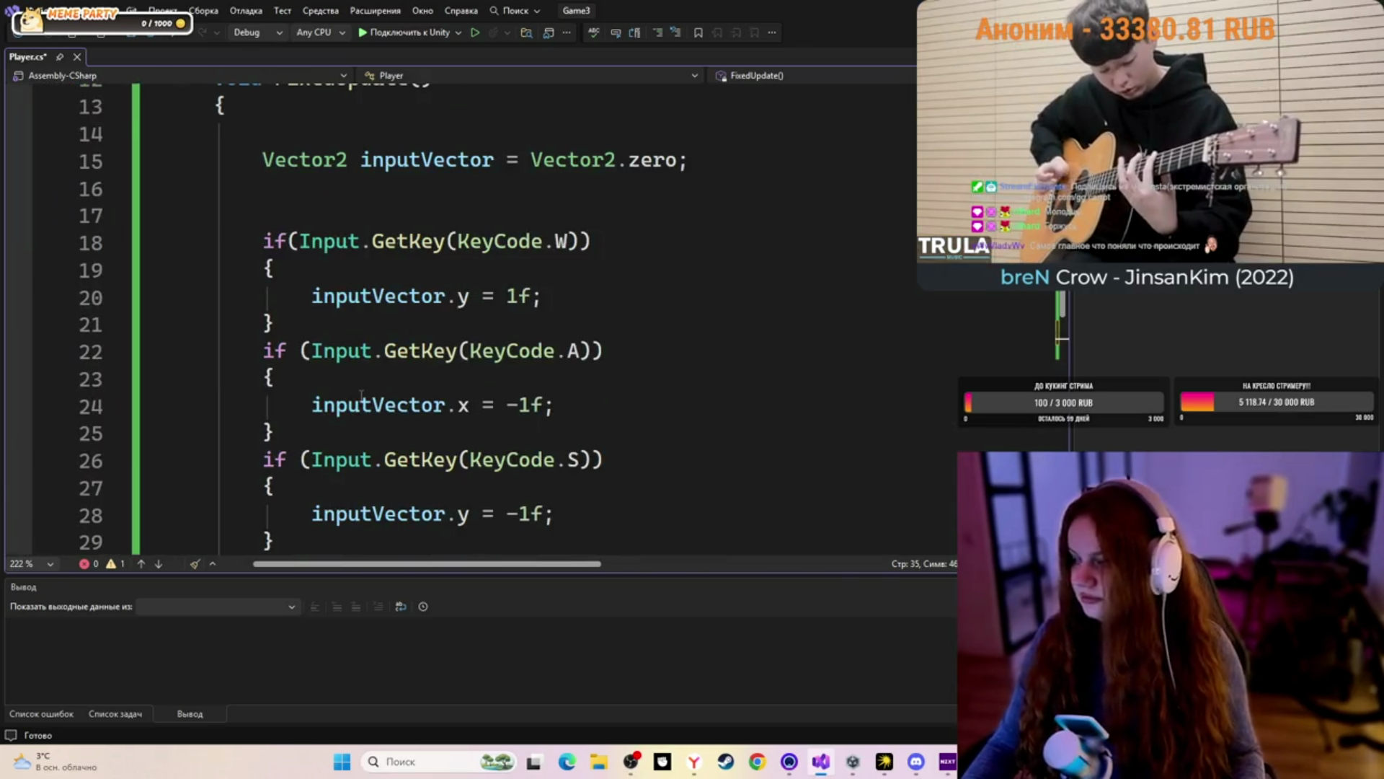
{"action": "scroll", "coordinate": [361, 395], "scroll_direction": "up", "scroll_amount": 2}
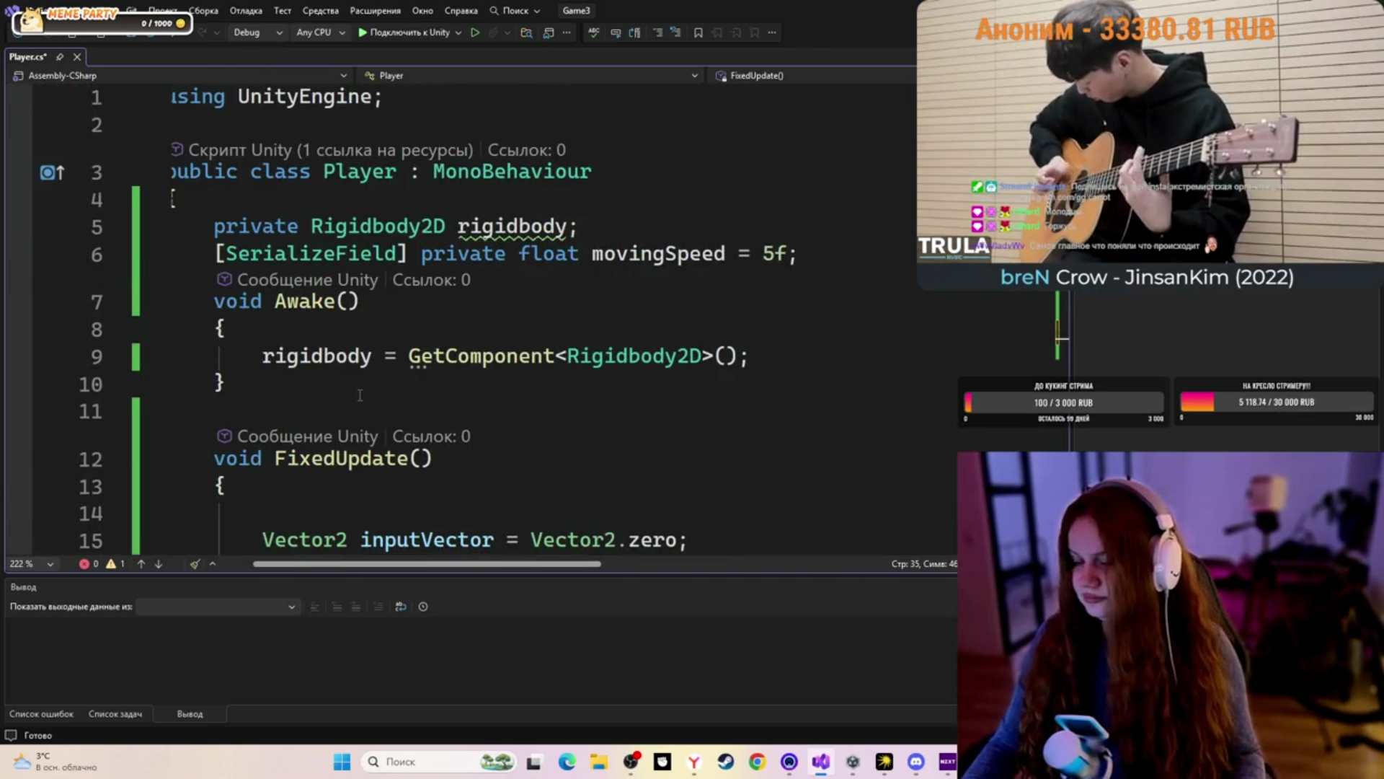
{"action": "scroll", "coordinate": [360, 395], "scroll_direction": "down", "scroll_amount": 9}
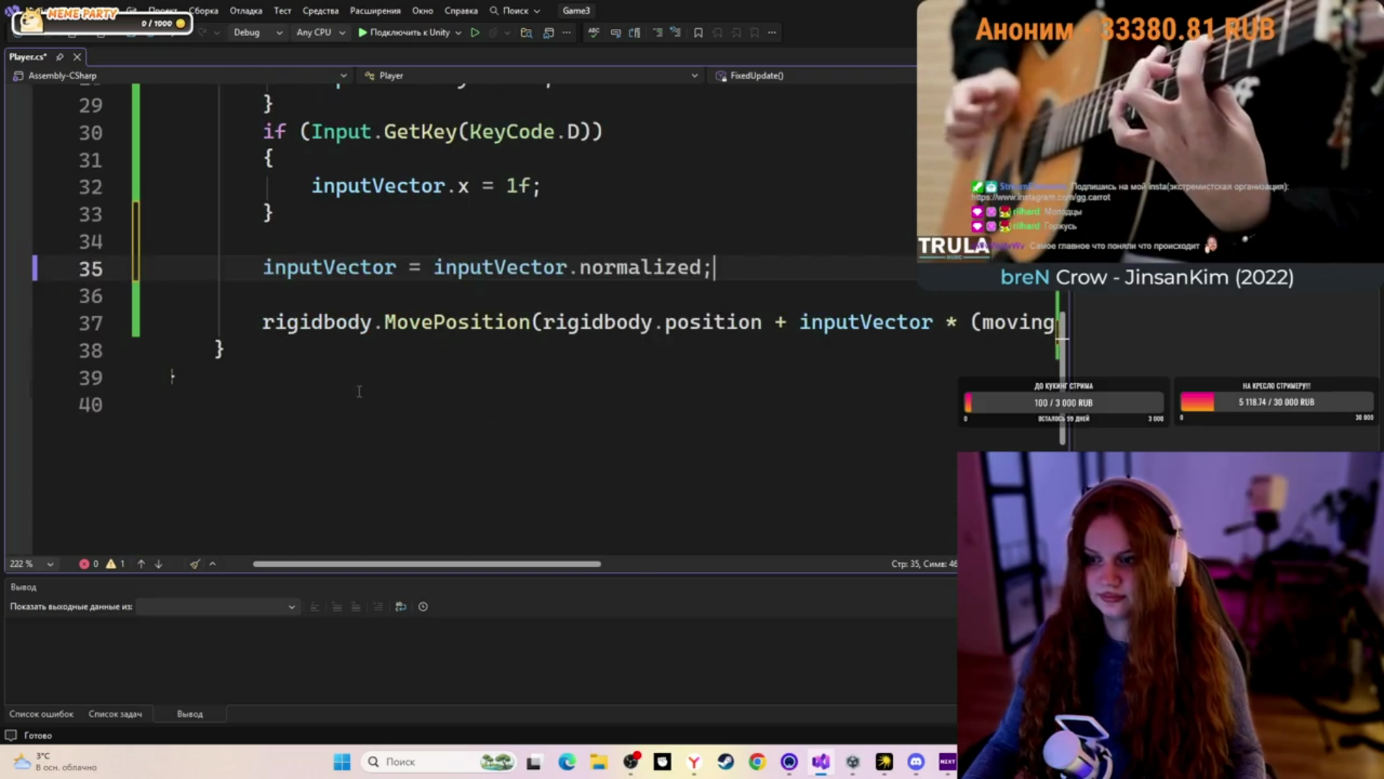
{"action": "scroll", "coordinate": [360, 391], "scroll_direction": "down", "scroll_amount": 3, "text": "ctrl"}
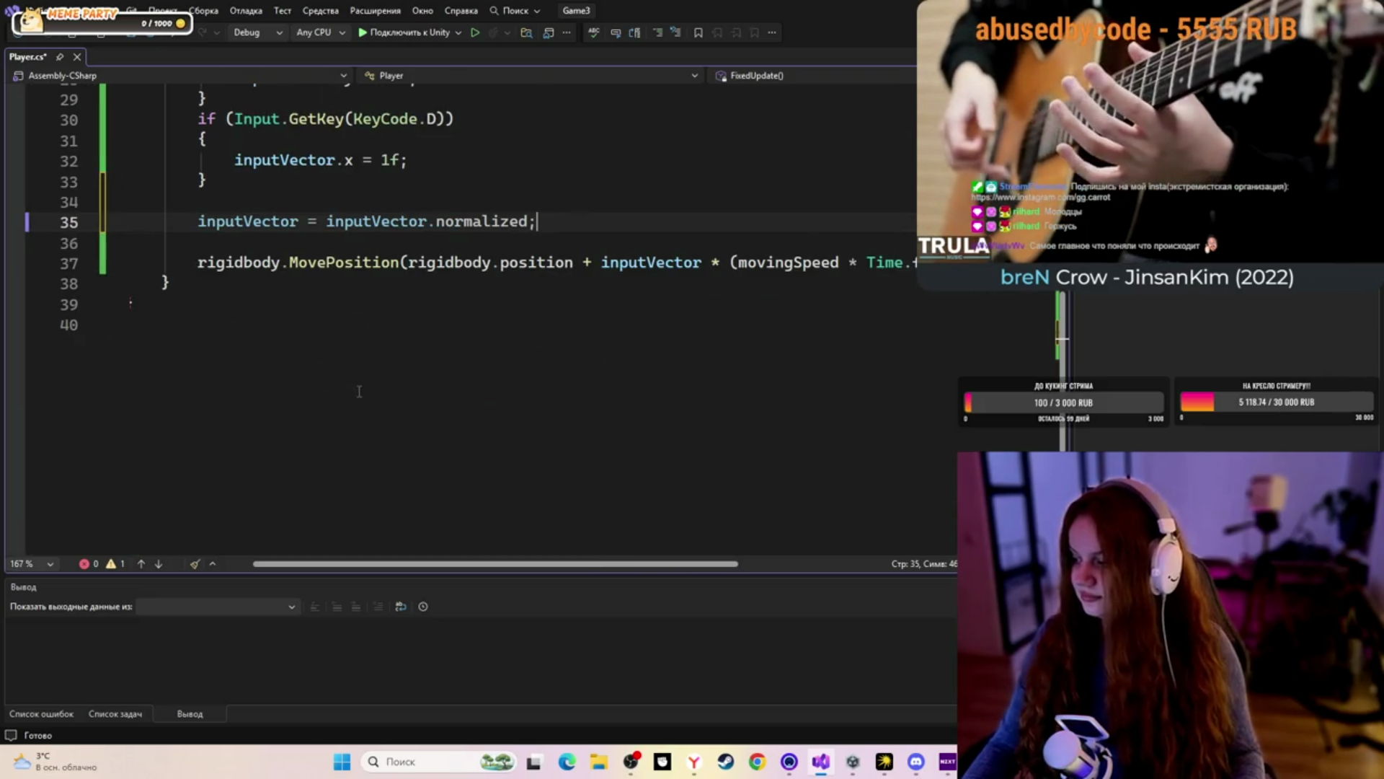
{"action": "scroll", "coordinate": [359, 391], "scroll_direction": "up", "scroll_amount": 5}
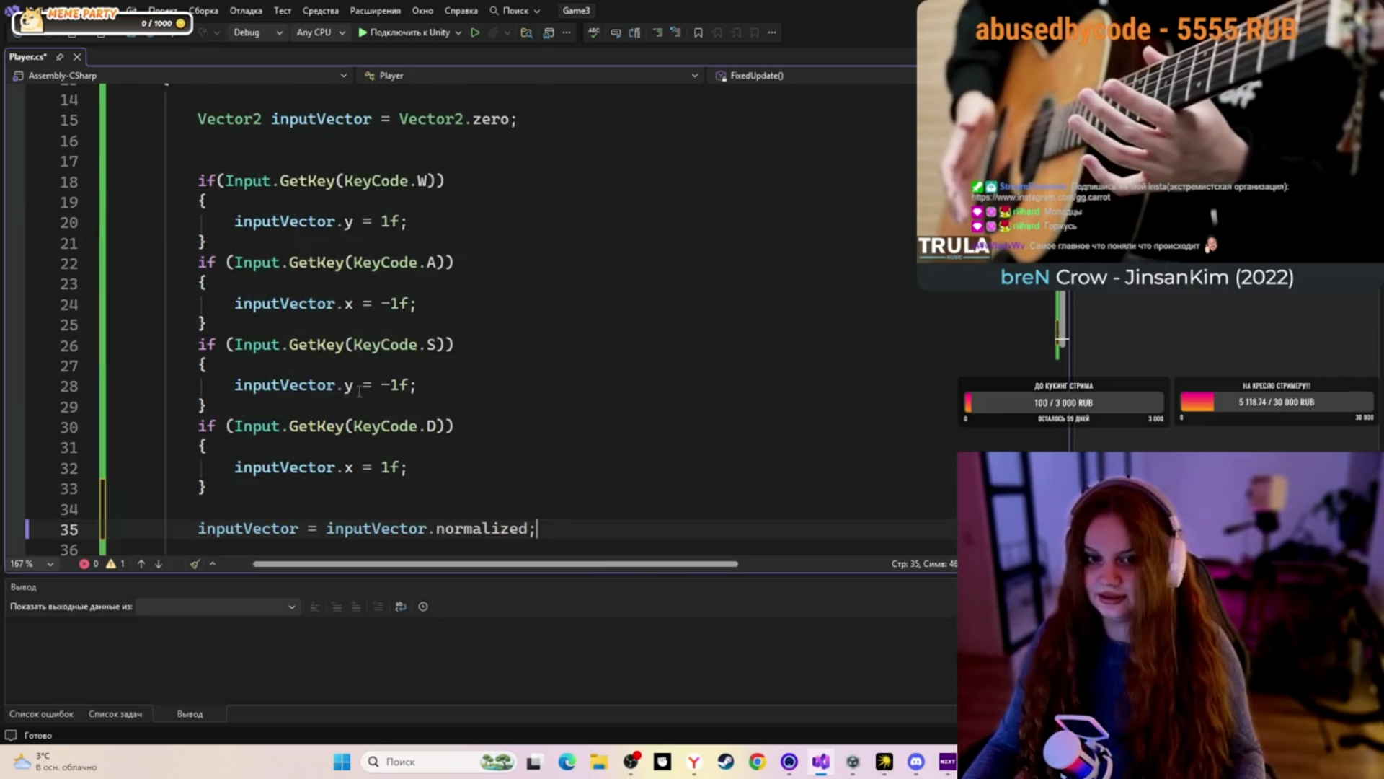
{"action": "scroll", "coordinate": [359, 391], "scroll_direction": "up", "scroll_amount": 5}
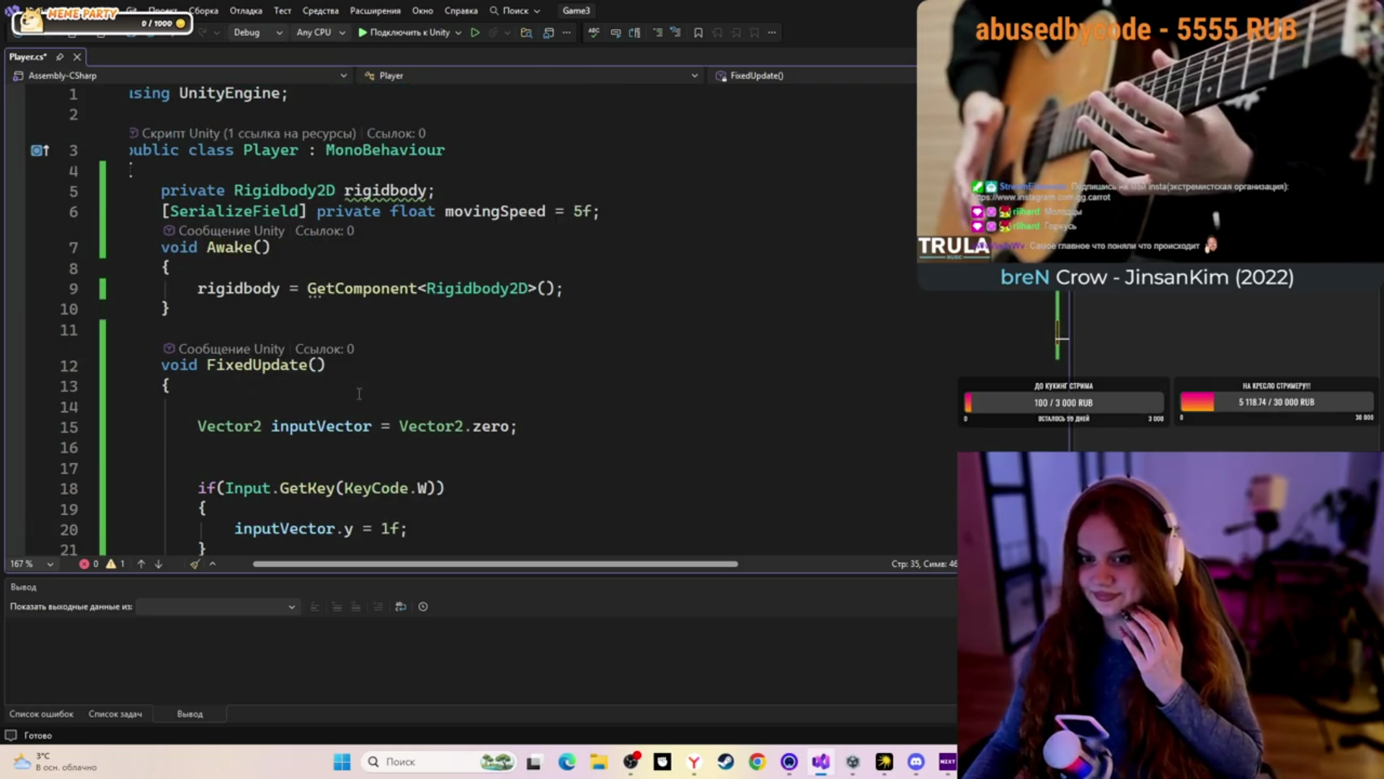
{"action": "scroll", "coordinate": [359, 393], "scroll_direction": "down", "scroll_amount": 13}
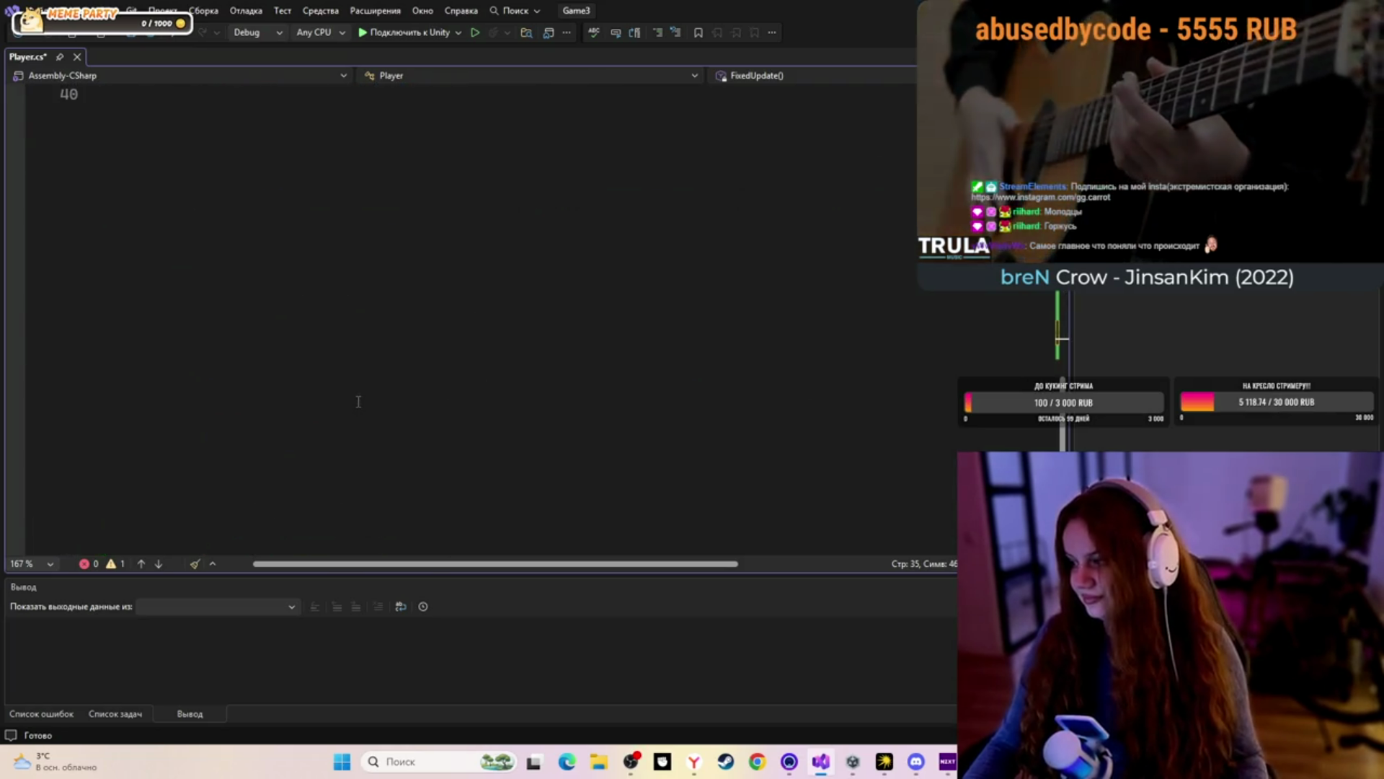
{"action": "scroll", "coordinate": [359, 401], "scroll_direction": "up", "scroll_amount": 2}
{"action": "scroll", "coordinate": [359, 402], "scroll_direction": "up", "scroll_amount": 5}
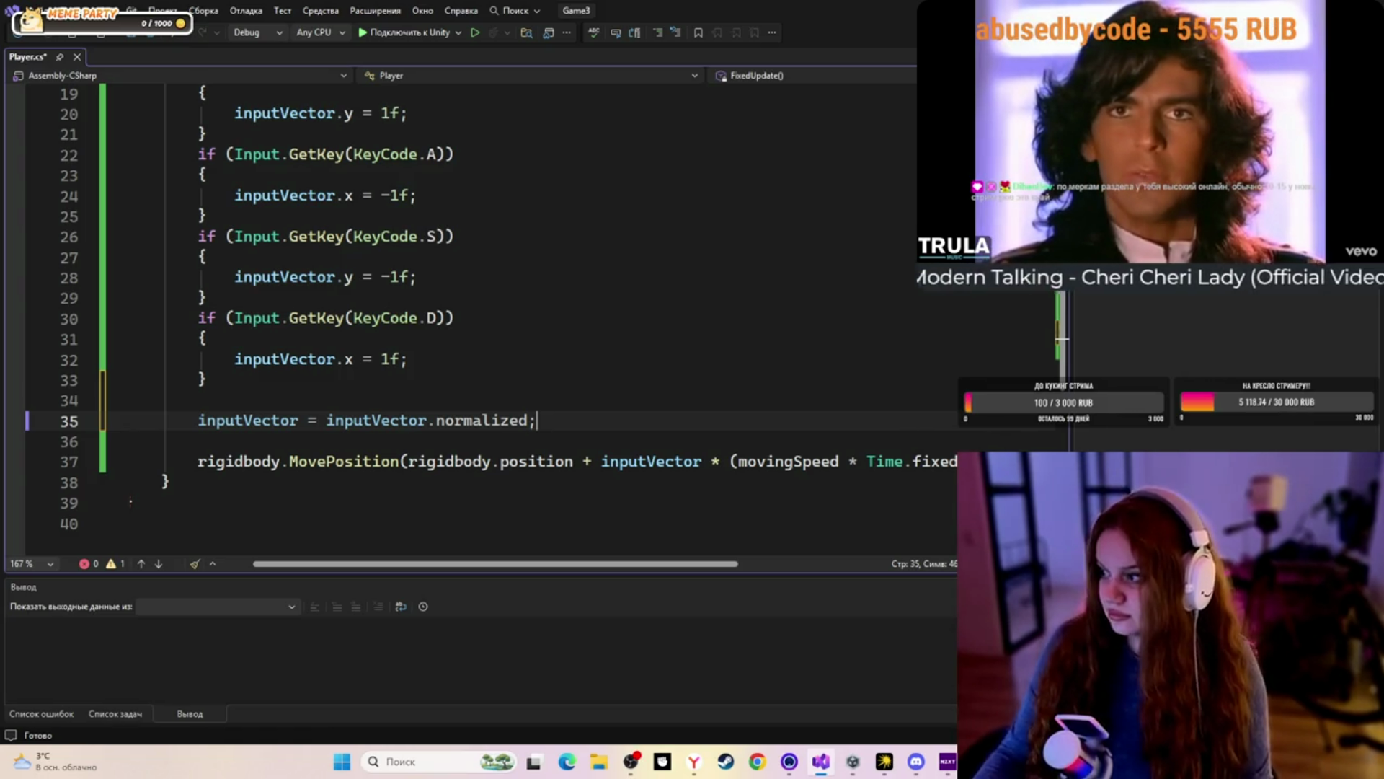
Switch from the Player.cs code to the Twitch browser window and back over the code
{"action": "key", "text": "alt+Tab"}
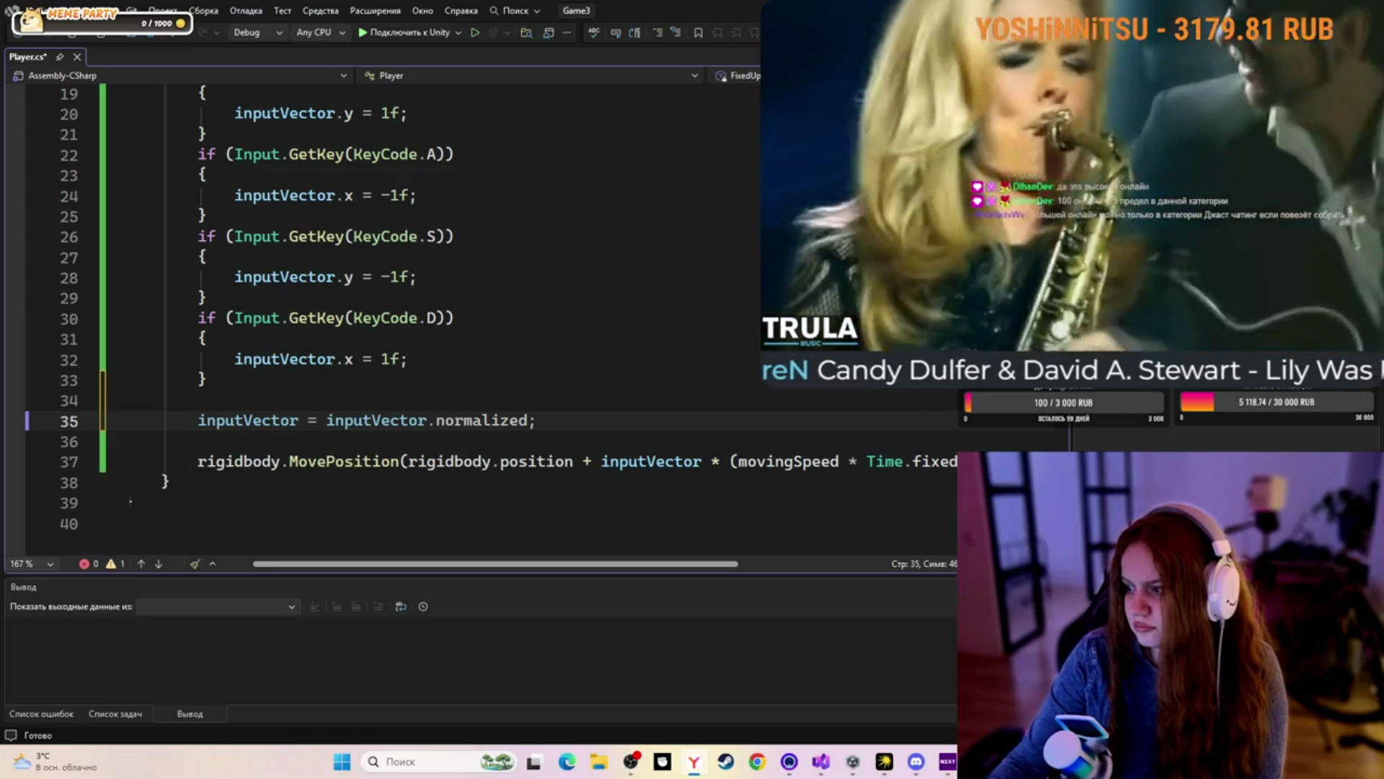
{"action": "key", "text": "alt+Tab"}
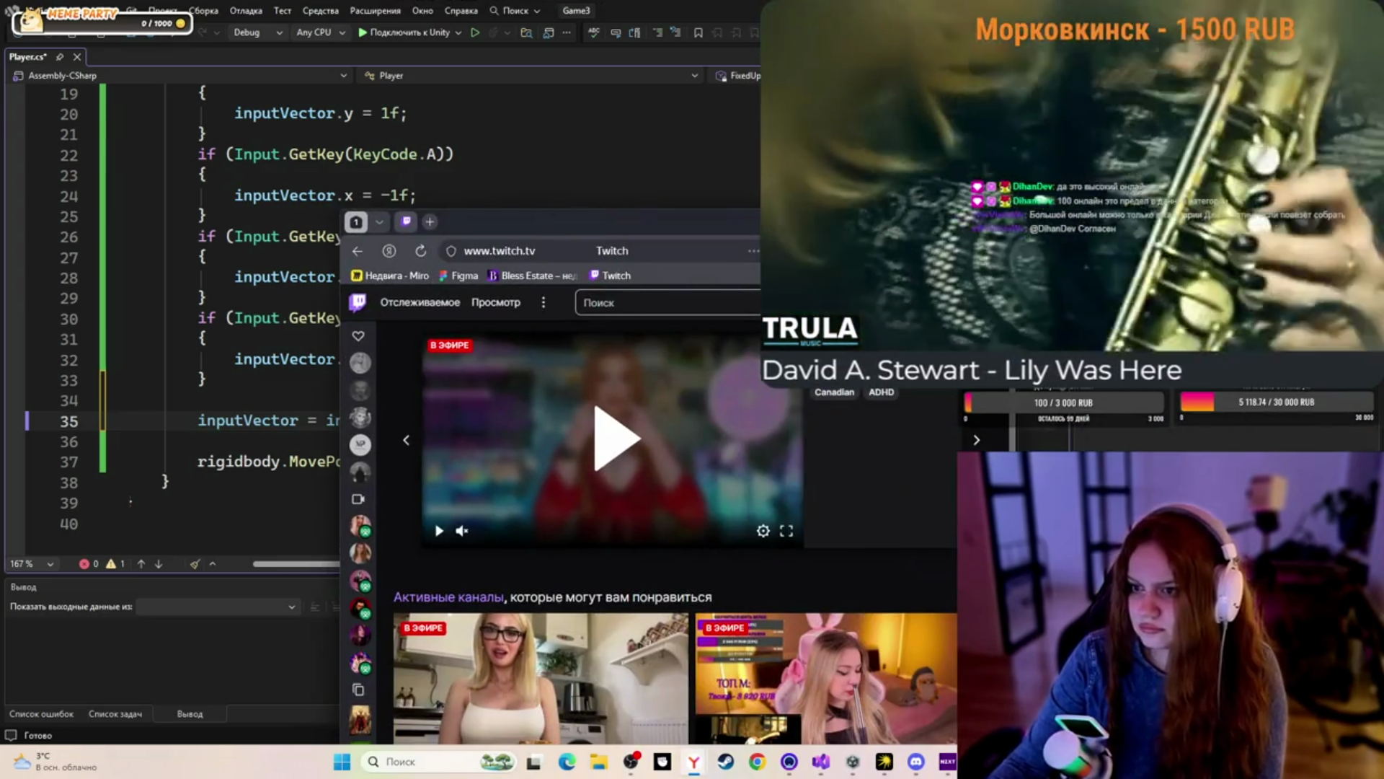
Maximize the Twitch window for the development category, then return to Player.cs
{"action": "key", "text": "alt+Tab"}
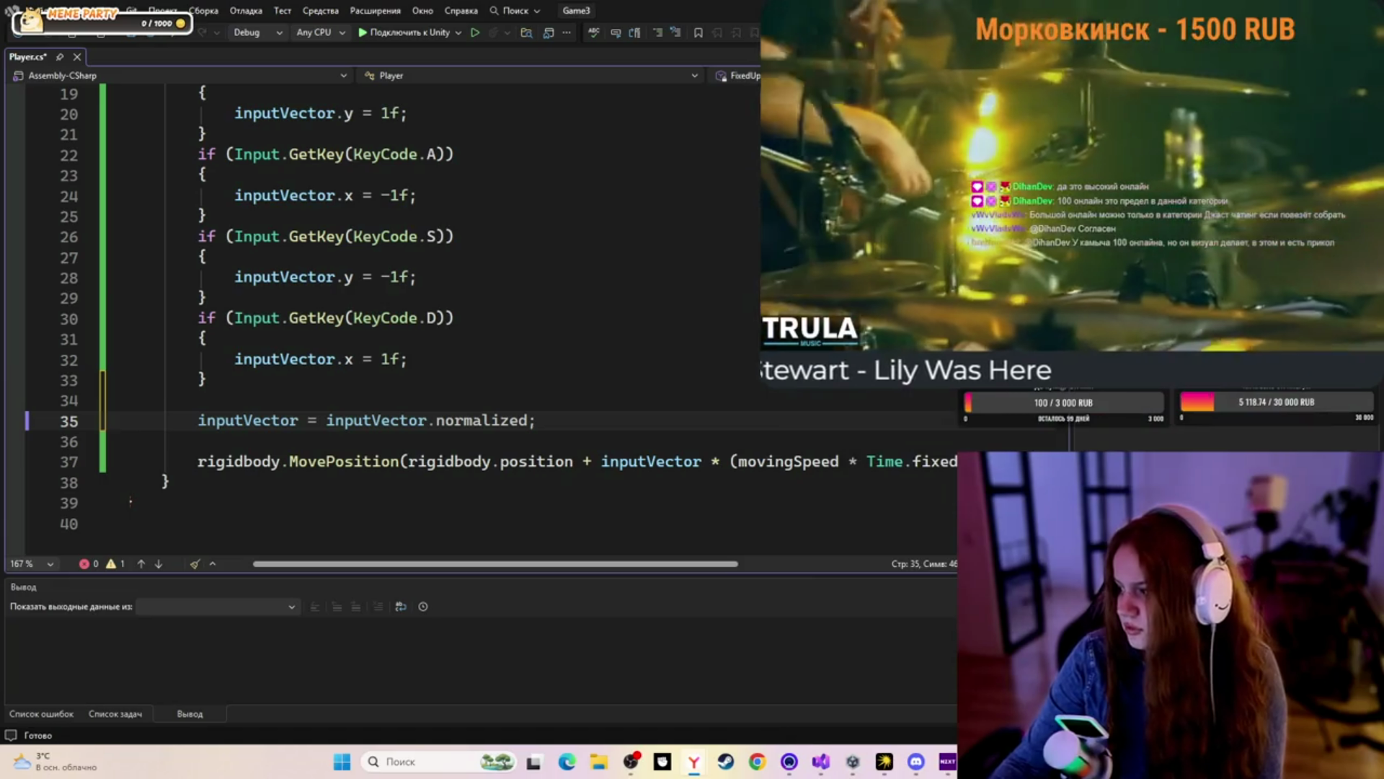
{"action": "key", "text": "alt+Tab"}
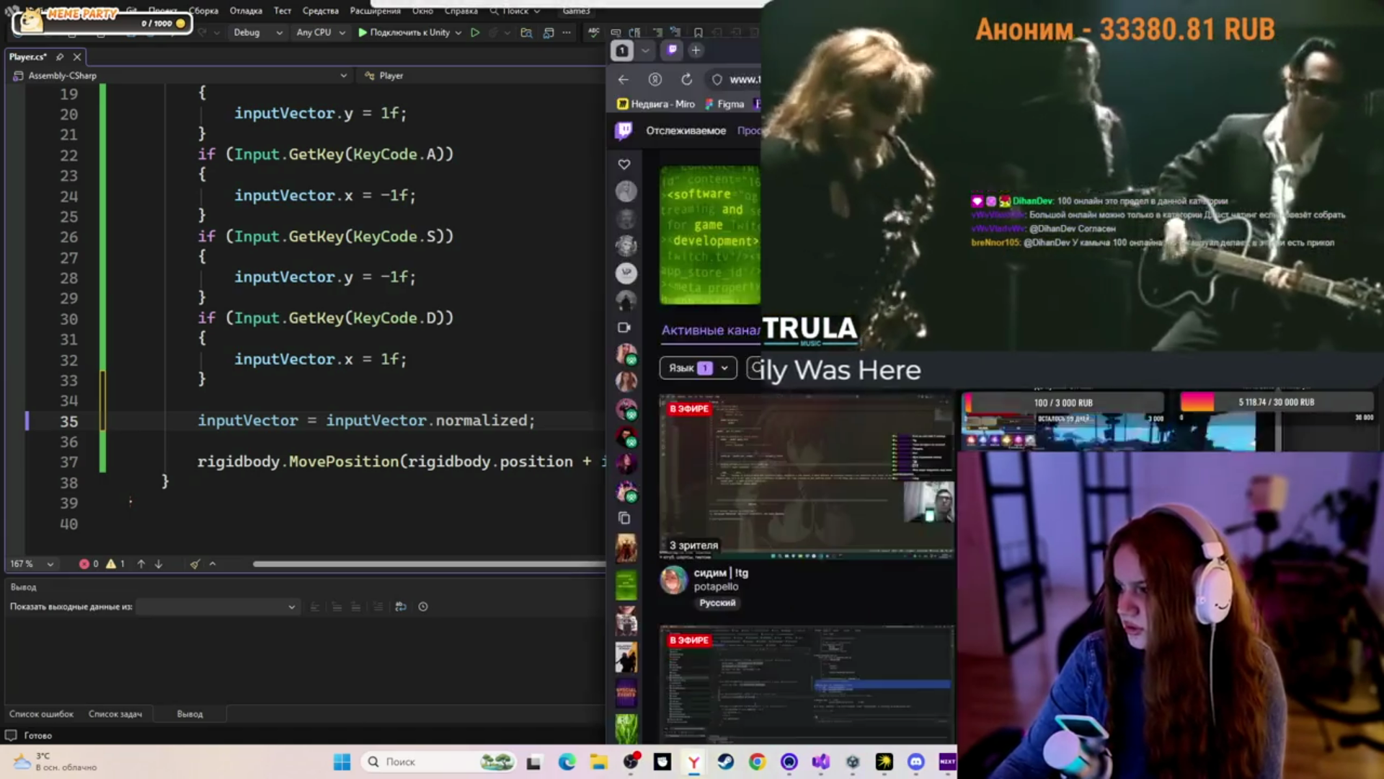
{"action": "key", "text": "super+Up"}
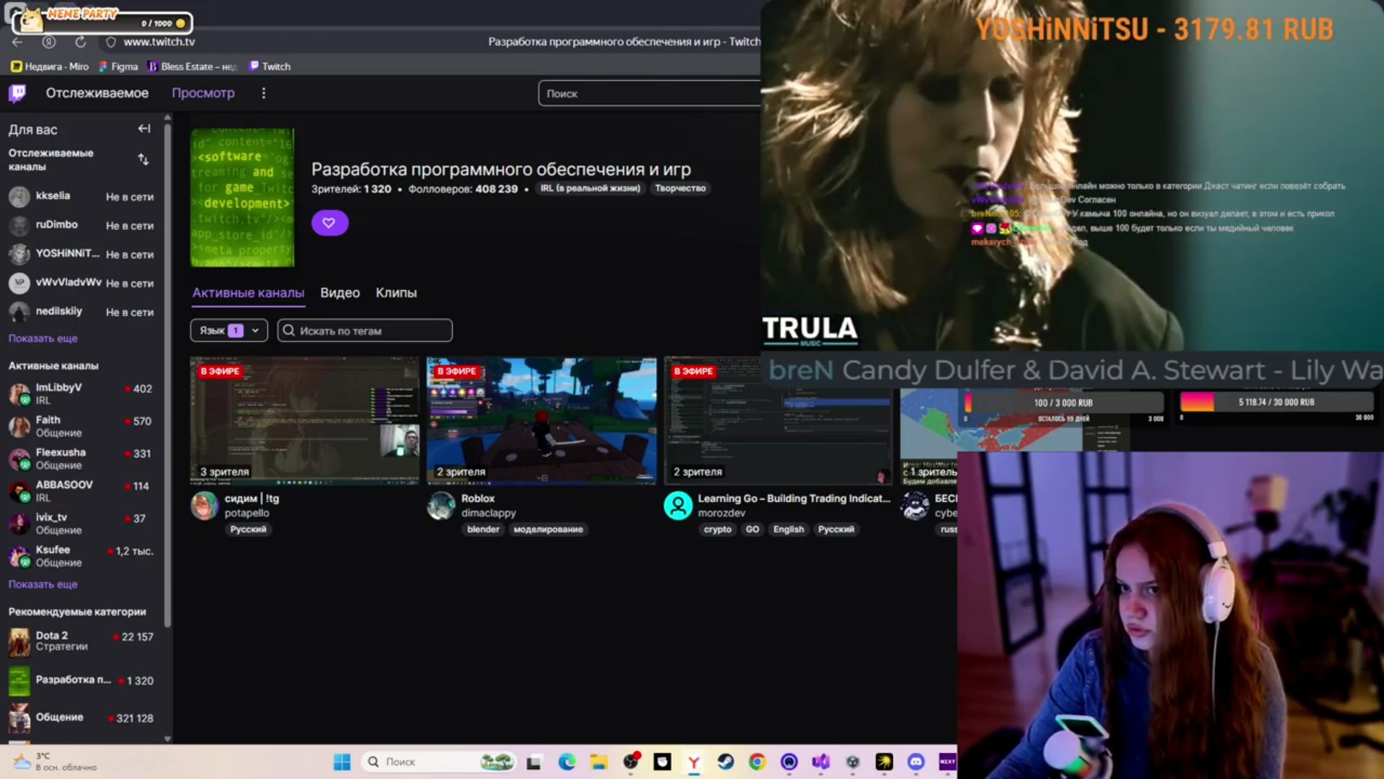
{"action": "key", "text": "alt+Tab"}
{"action": "scroll", "coordinate": [527, 281], "scroll_direction": "up", "scroll_amount": 4}
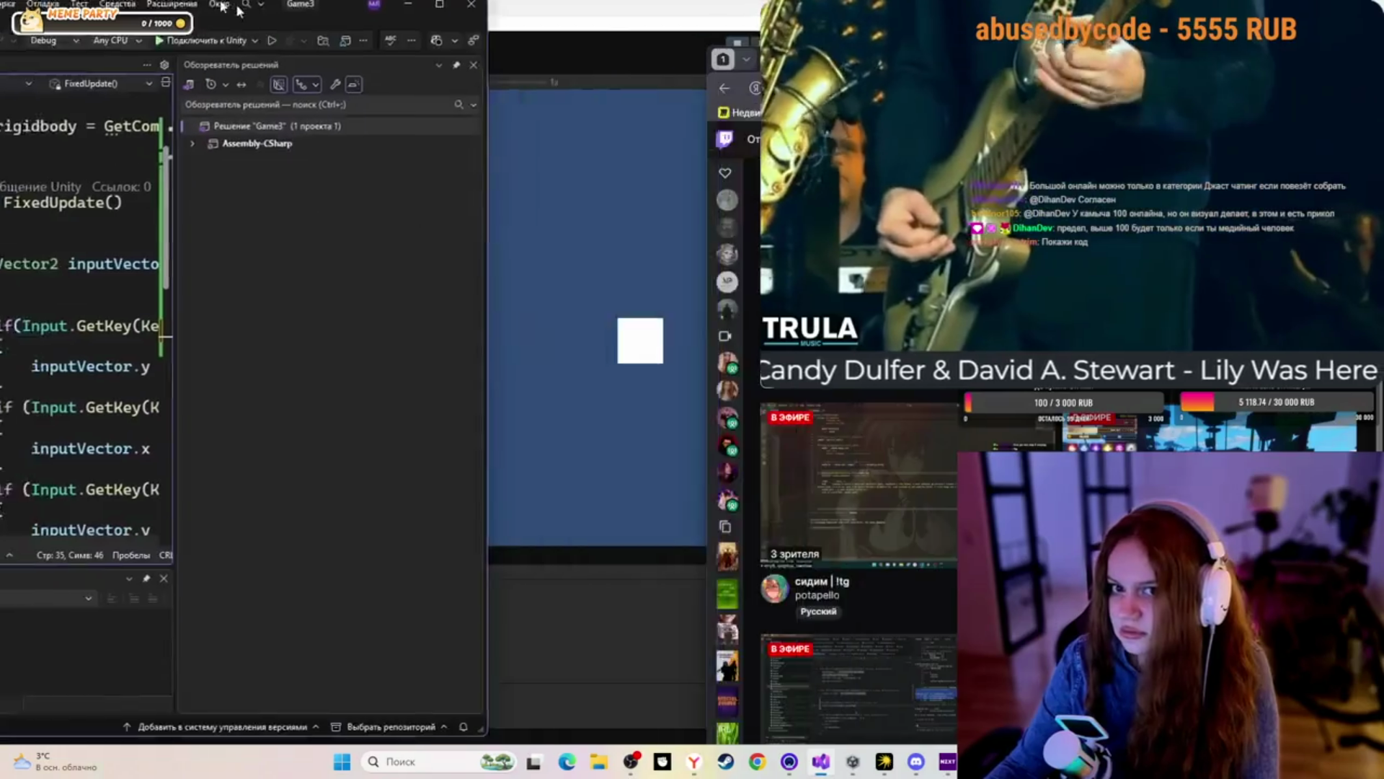
Snap Visual Studio left and Twitch right, widen the code pane, then switch to Unity
{"action": "mouse_move", "coordinate": [238, 10]}
{"action": "left_mouse_down"}
{"action": "mouse_move", "coordinate": [293, 59]}
{"action": "mouse_move", "coordinate": [393, 205]}
{"action": "mouse_move", "coordinate": [380, 231]}
{"action": "left_mouse_up"}
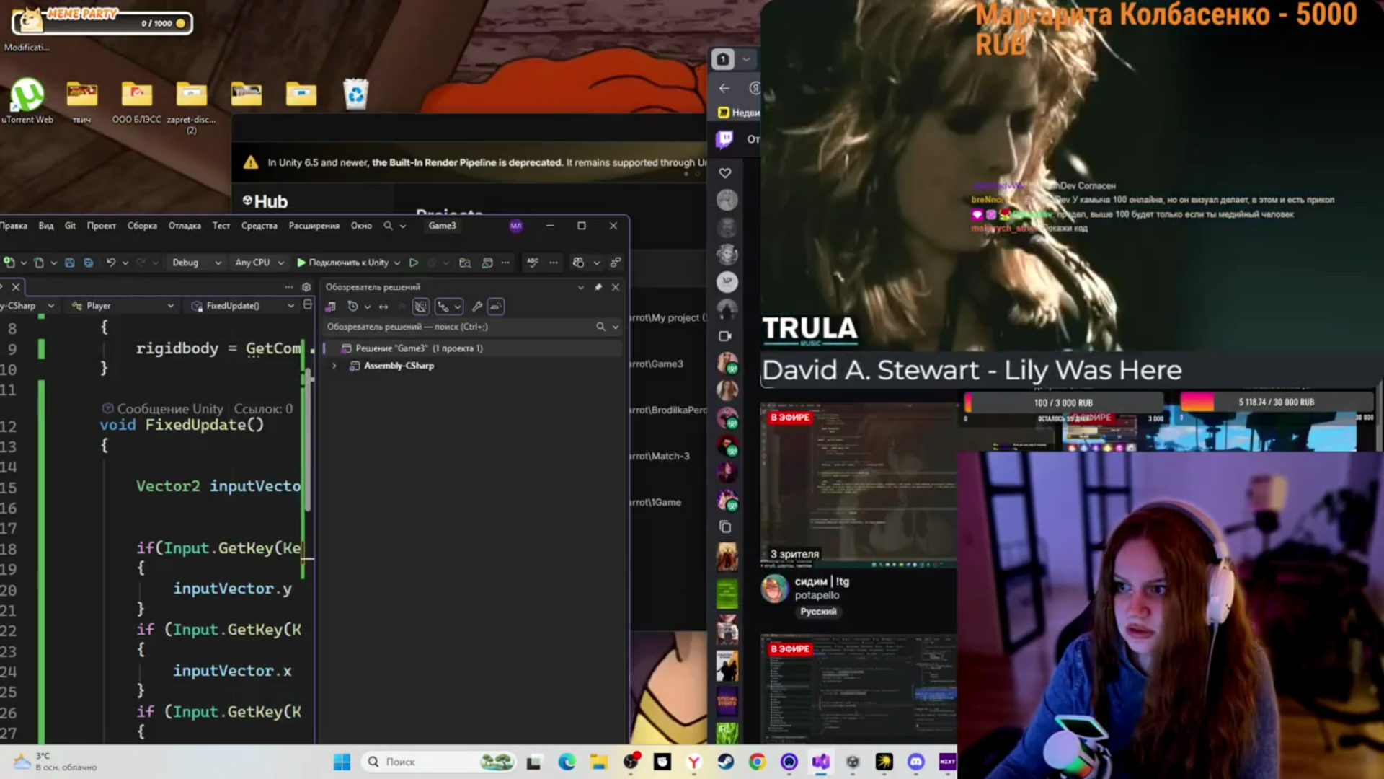
{"action": "mouse_move", "coordinate": [1131, 62]}
{"action": "left_mouse_down"}
{"action": "mouse_move", "coordinate": [752, 33]}
{"action": "mouse_move", "coordinate": [589, 43]}
{"action": "left_mouse_up"}
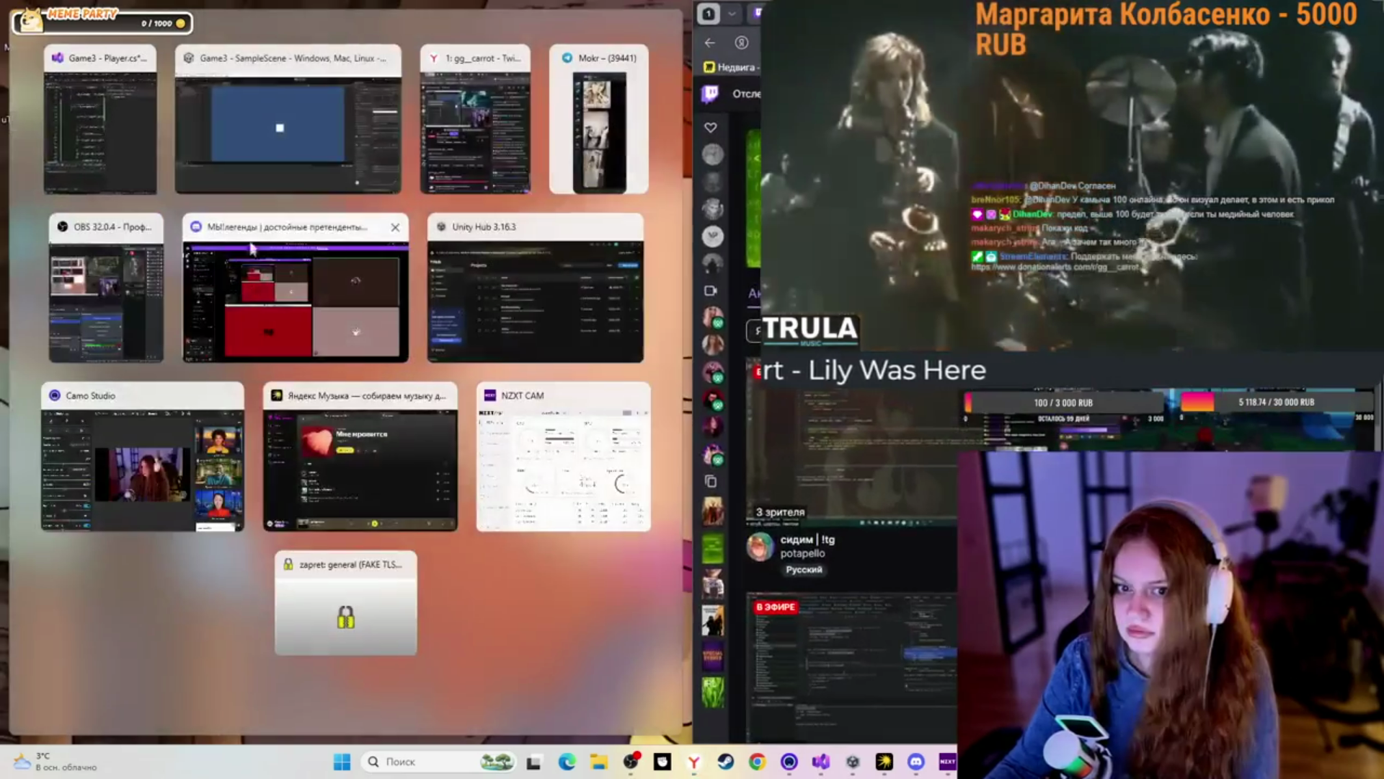
{"action": "left_click", "coordinate": [99, 119]}
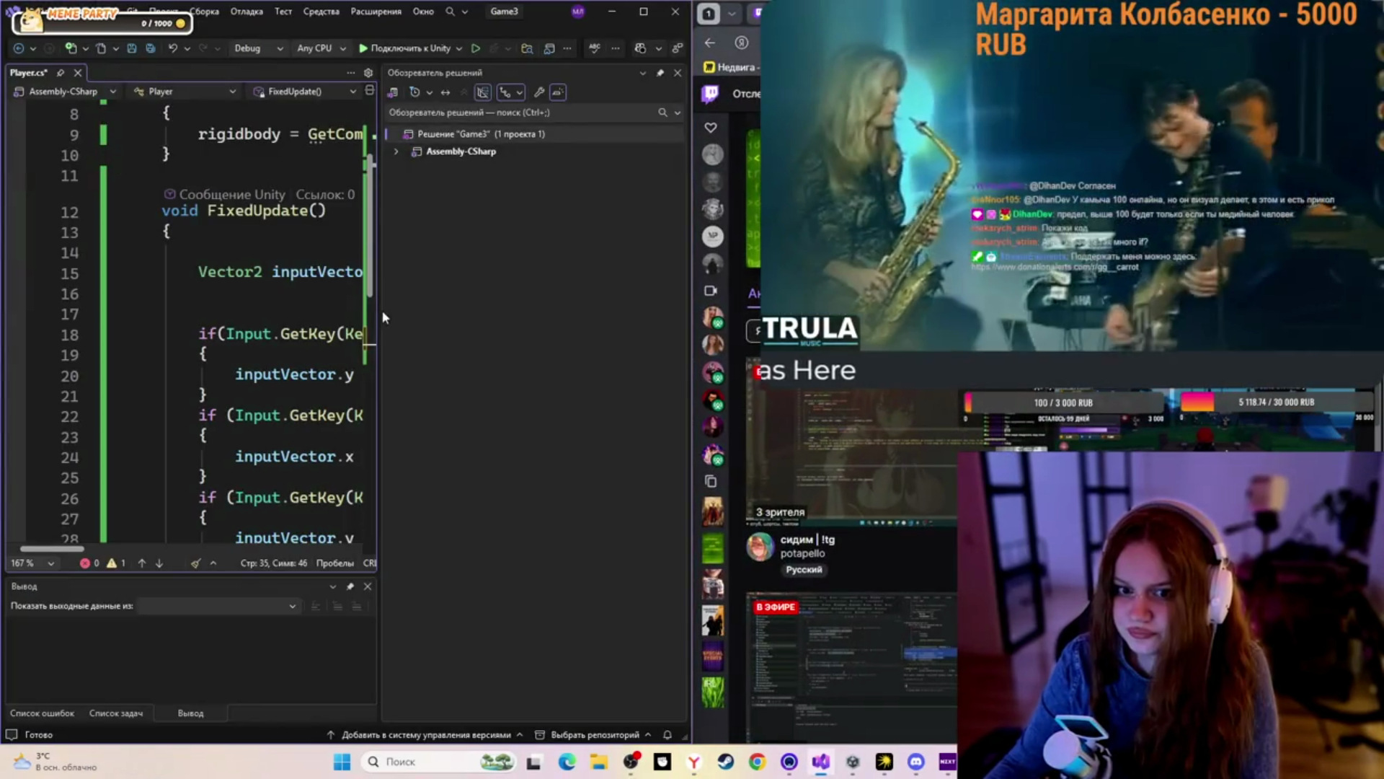
{"action": "left_click_drag", "start_coordinate": [380, 325], "coordinate": [576, 324]}
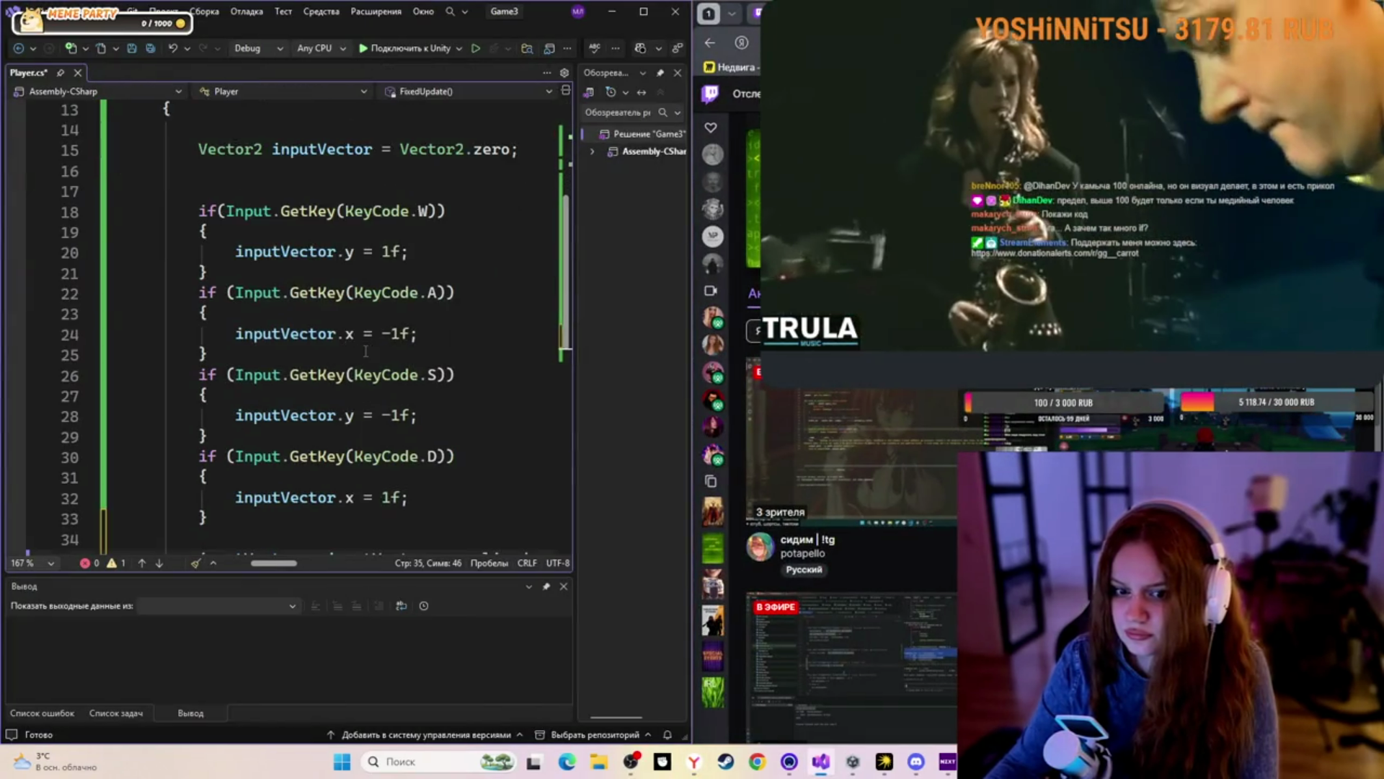
{"action": "scroll", "coordinate": [366, 351], "scroll_direction": "up", "scroll_amount": 1}
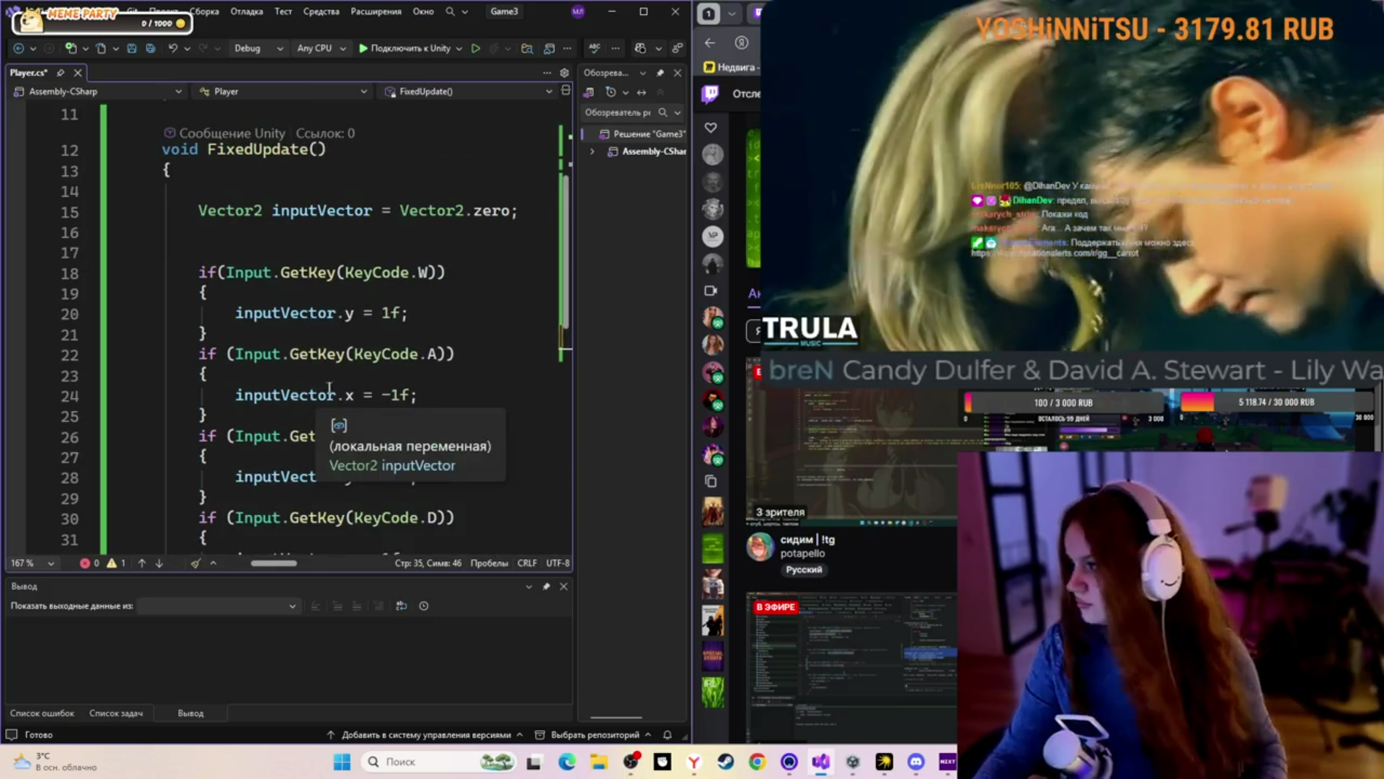
{"action": "scroll", "coordinate": [329, 390], "scroll_direction": "down", "scroll_amount": 1, "text": "ctrl"}
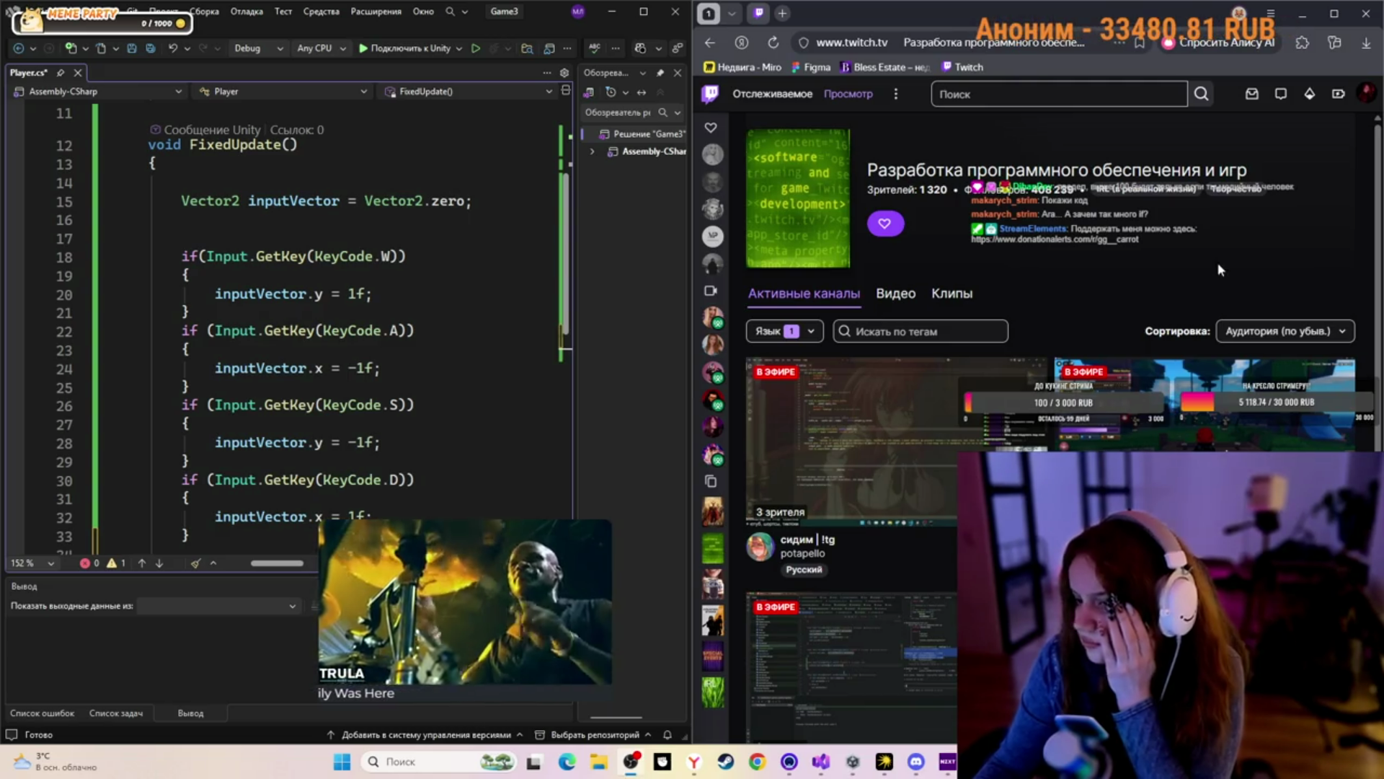
{"action": "scroll", "coordinate": [1049, 270], "scroll_direction": "down", "scroll_amount": 1}
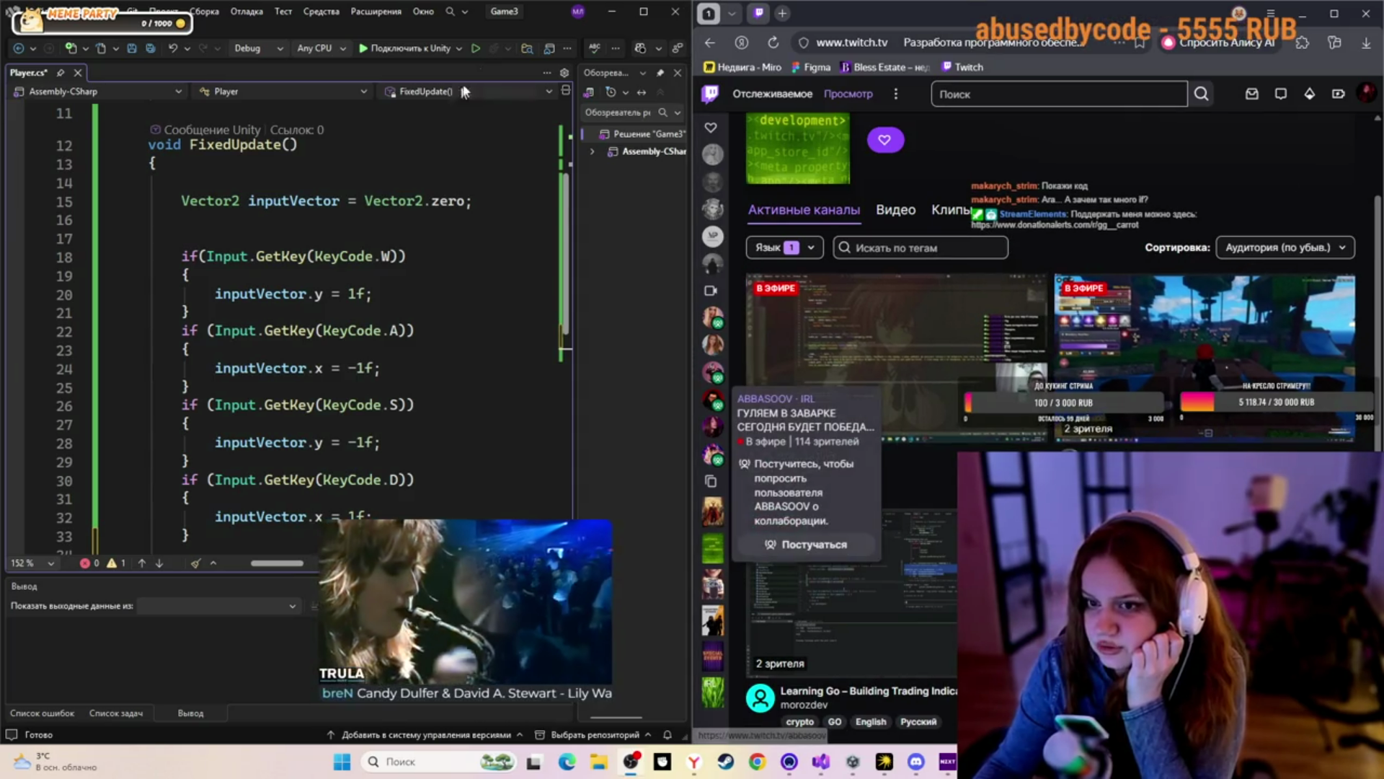
{"action": "mouse_move", "coordinate": [466, 43]}
{"action": "left_mouse_down"}
{"action": "mouse_move", "coordinate": [422, 92]}
{"action": "mouse_move", "coordinate": [528, 96]}
{"action": "left_mouse_up"}
{"action": "scroll", "coordinate": [433, 361], "scroll_direction": "down", "scroll_amount": 7}
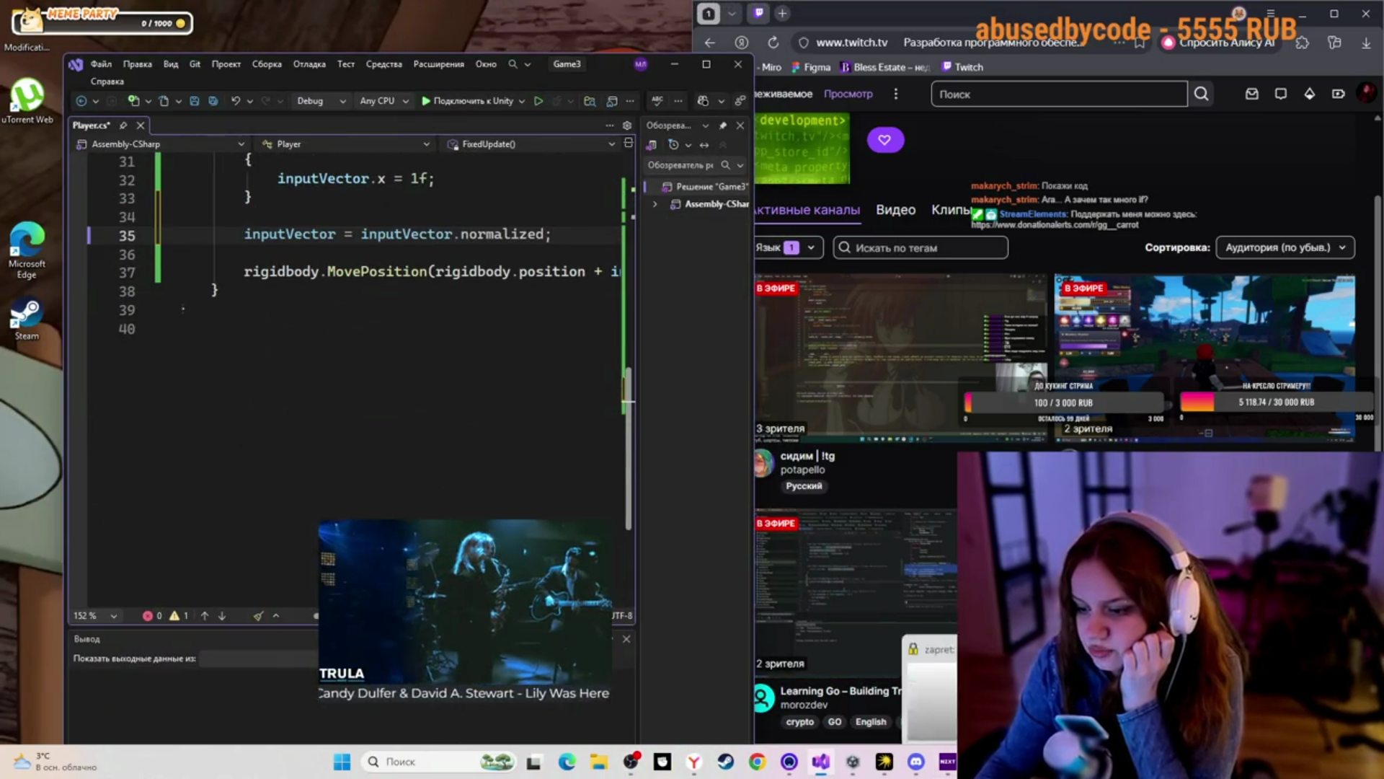
{"action": "key", "text": "alt+Tab"}
Steer the Player square left, right, up and down with WASD, then stop Play mode
{"action": "key", "text": "a"}
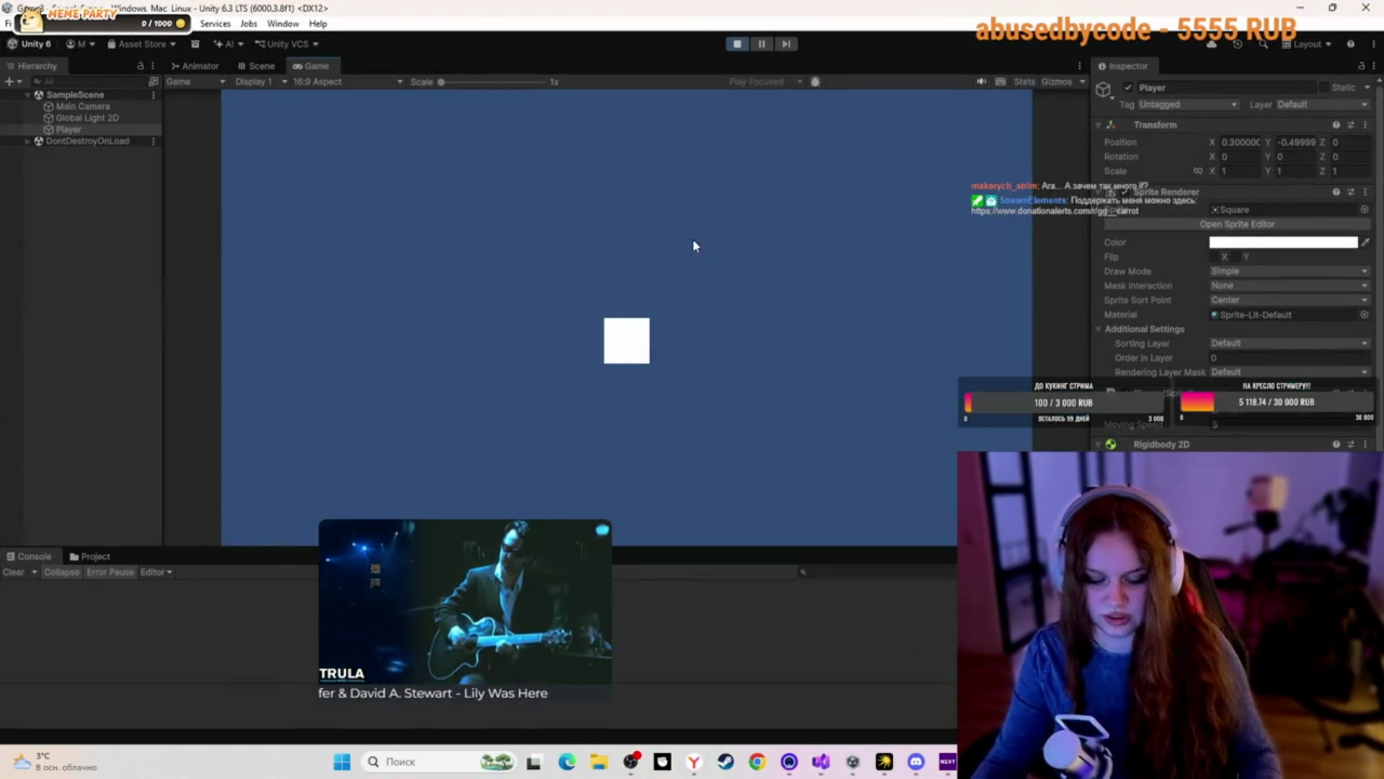
{"action": "key", "text": "d"}
{"action": "key", "text": "w"}
{"action": "key", "text": "w"}
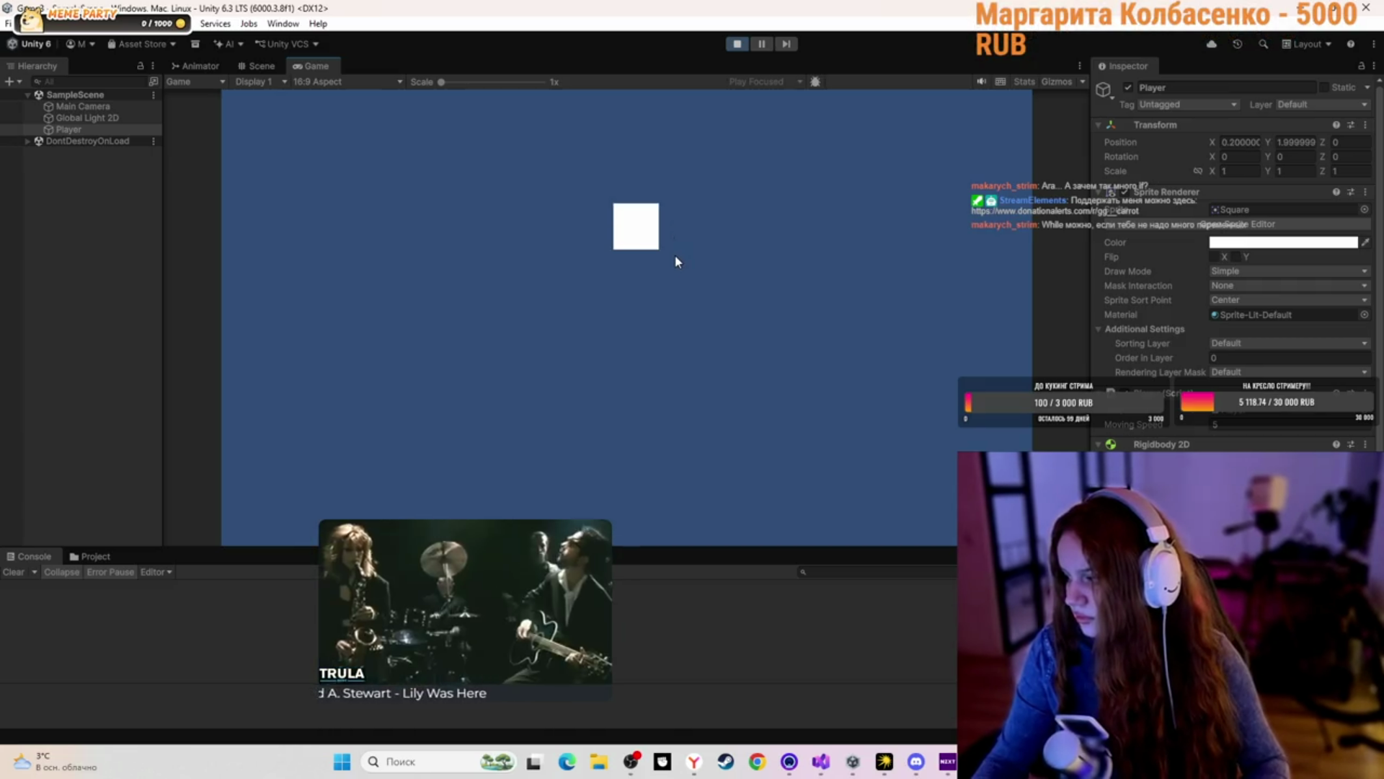
{"action": "key", "text": "s"}
{"action": "key", "text": "d"}
{"action": "key", "text": "a"}
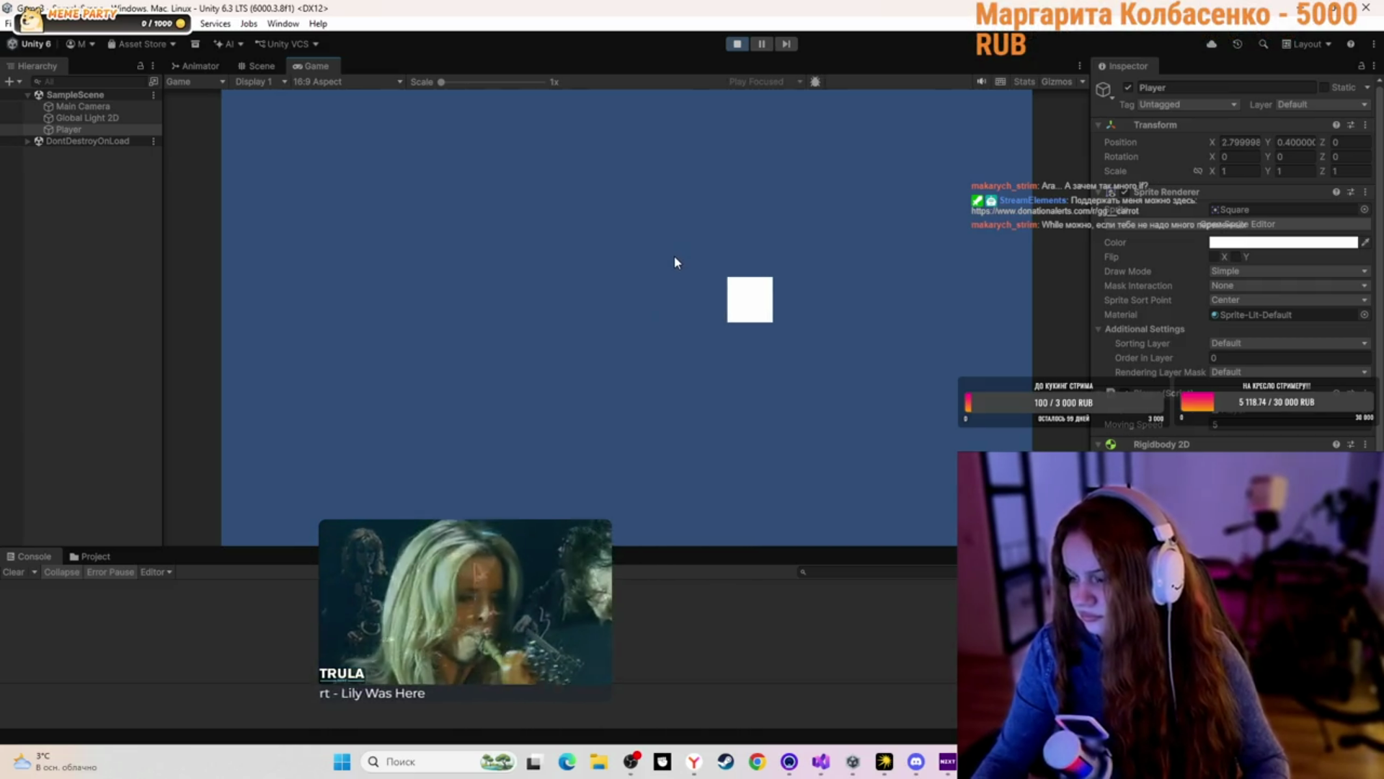
{"action": "key", "text": "a"}
{"action": "key", "text": "d"}
{"action": "key", "text": "a"}
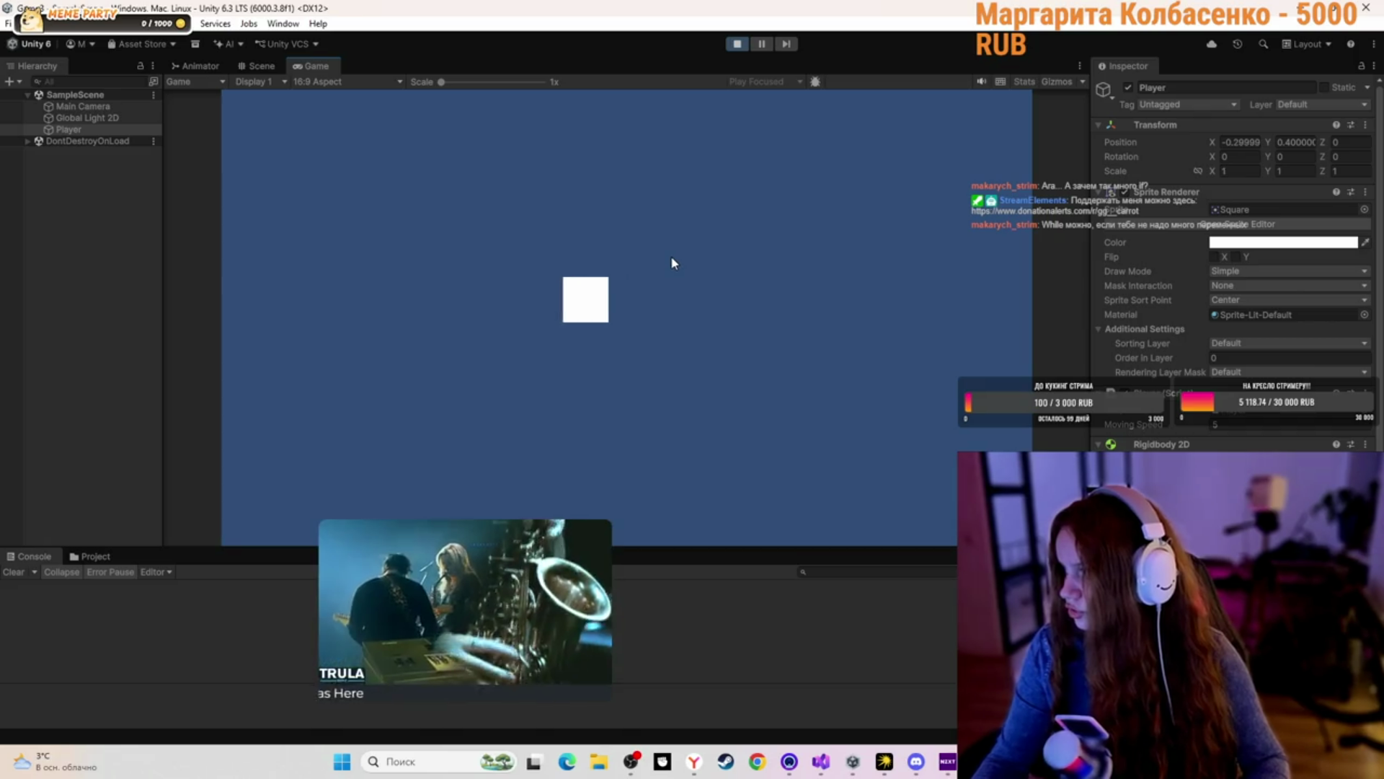
{"action": "key", "text": "w"}
{"action": "key", "text": "d"}
{"action": "key", "text": "w"}
{"action": "key", "text": "s"}
{"action": "key", "text": "d"}
{"action": "key", "text": "a"}
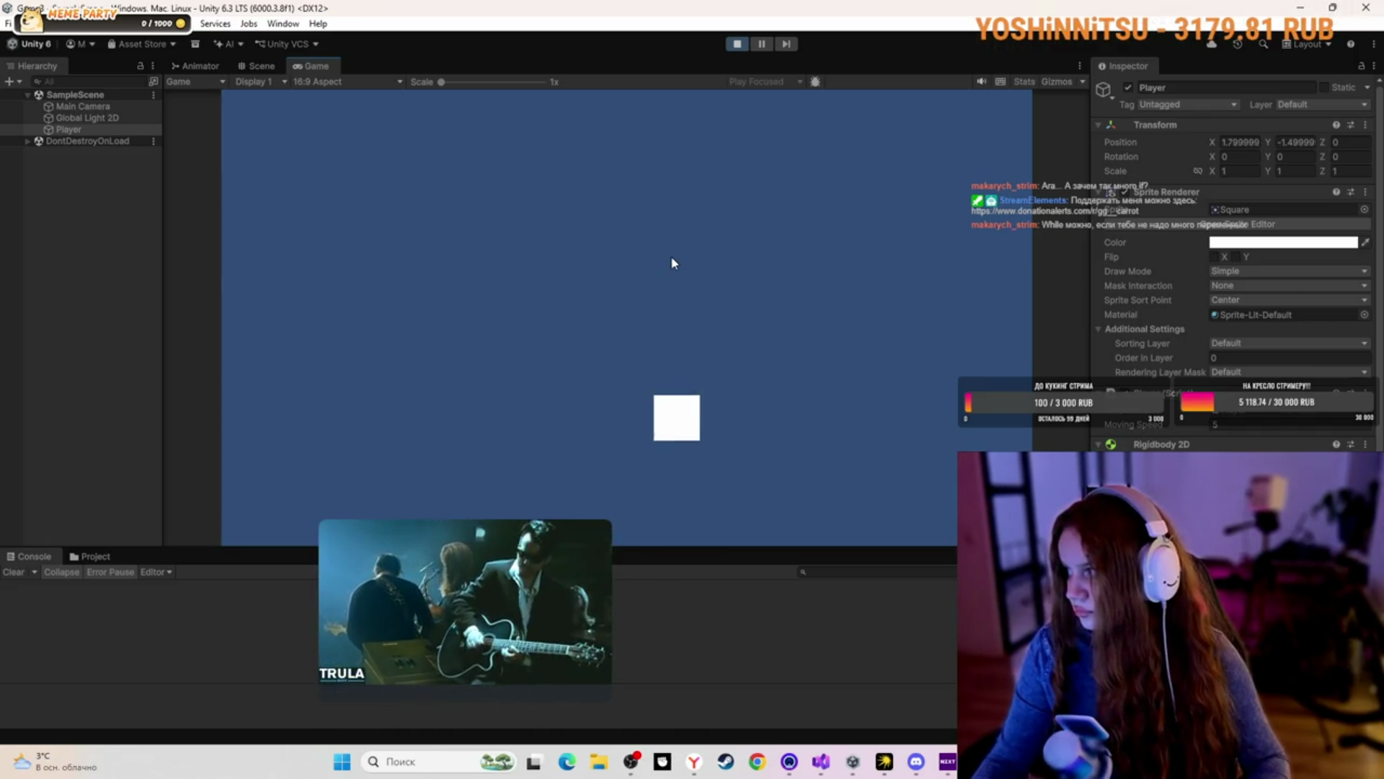
{"action": "key", "text": "a"}
{"action": "key", "text": "w"}
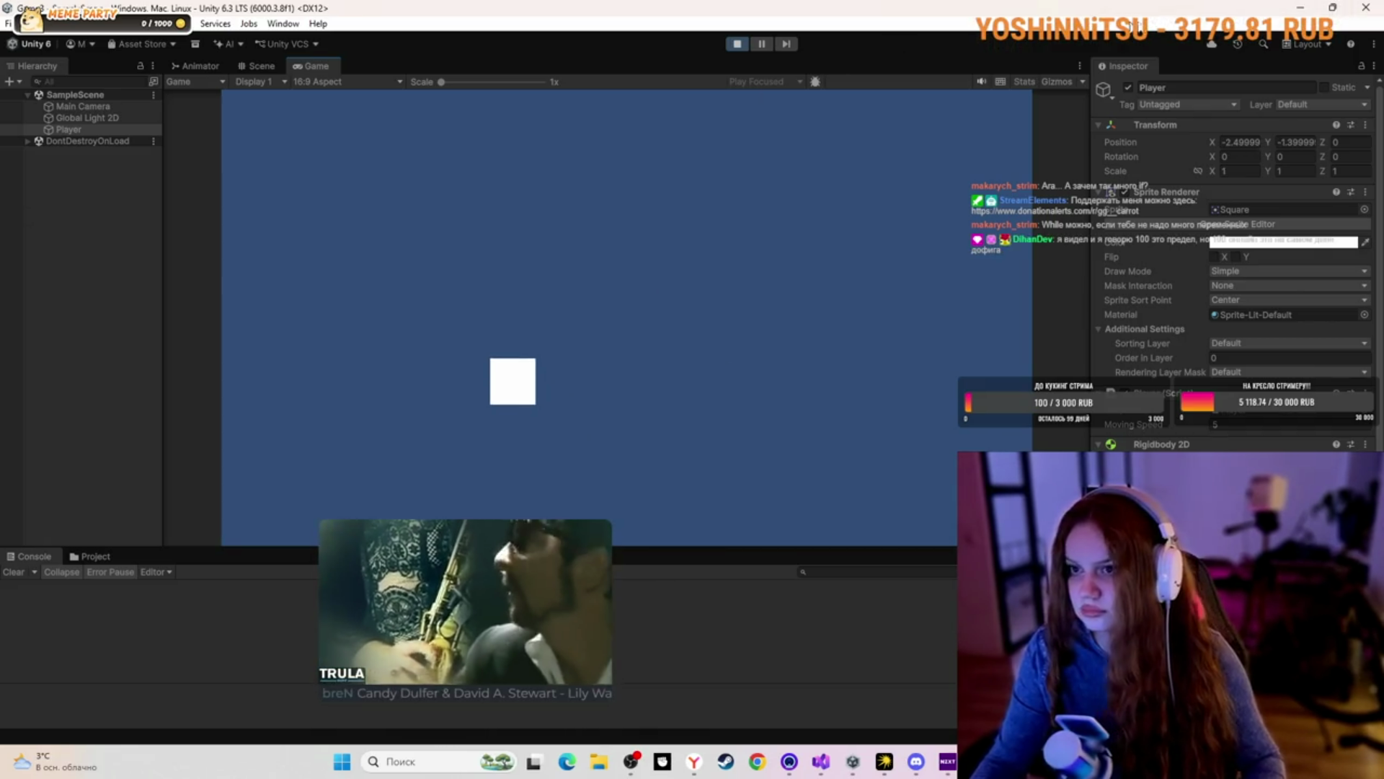
{"action": "left_click", "coordinate": [737, 44]}
Minimize Unity and Visual Studio, maximize Twitch, and open the category's first live stream
{"action": "left_click", "coordinate": [1301, 9]}
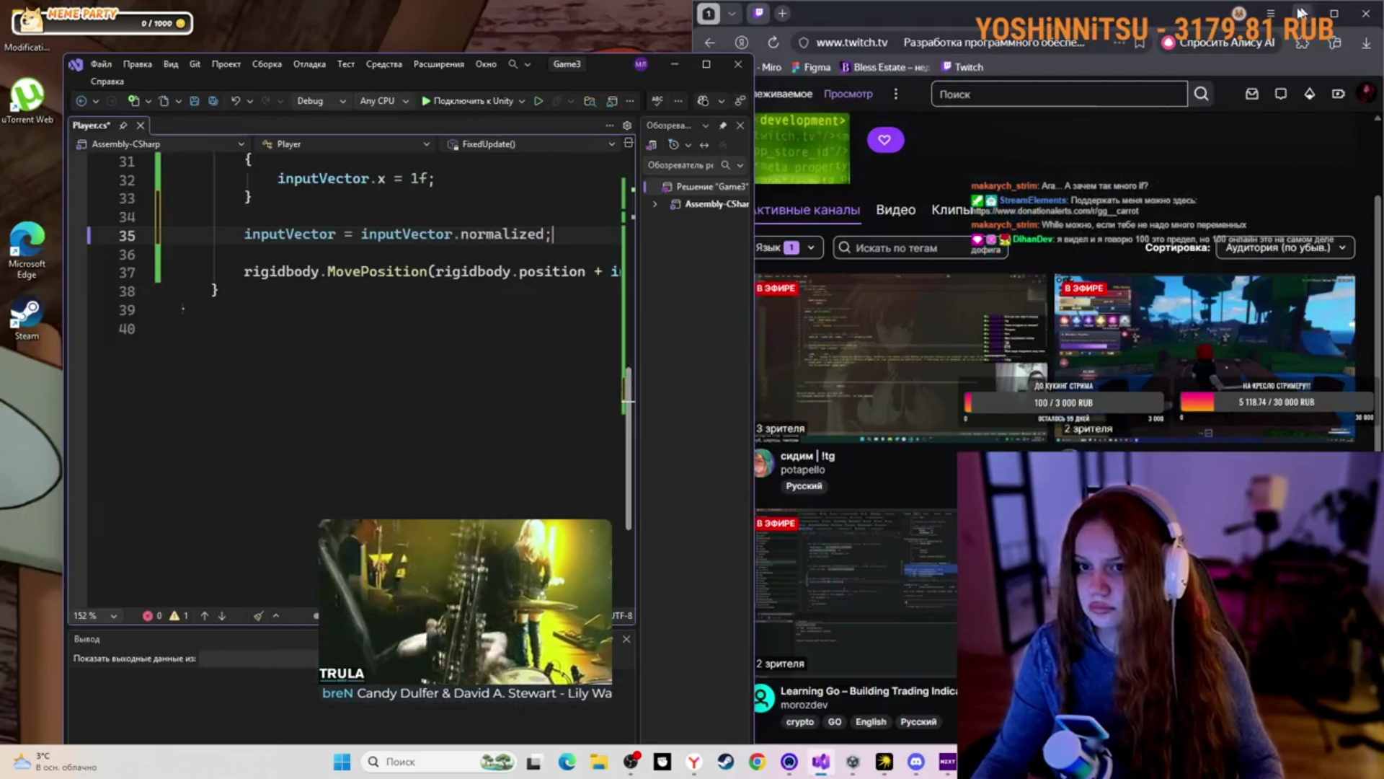
{"action": "left_click", "coordinate": [676, 66]}
{"action": "left_click", "coordinate": [1335, 13]}
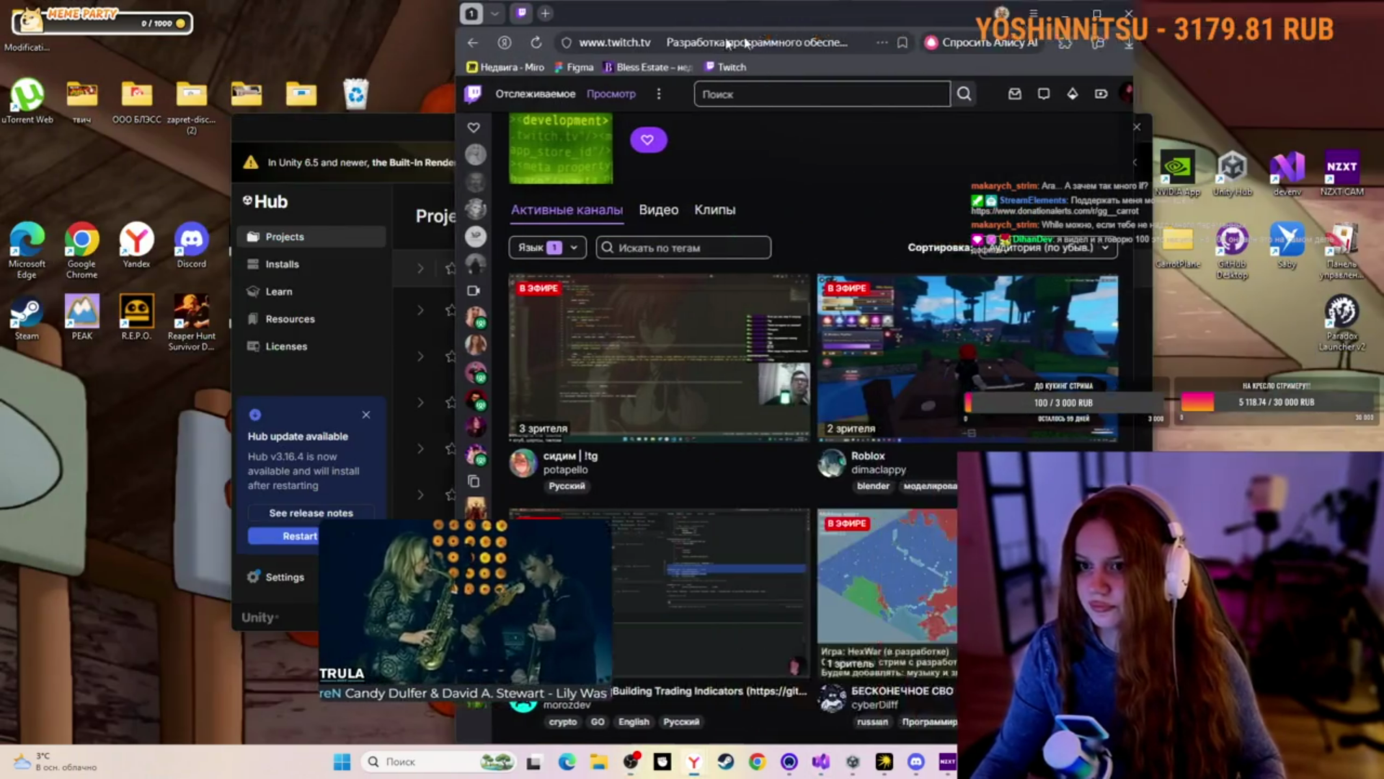
{"action": "left_click", "coordinate": [871, 18]}
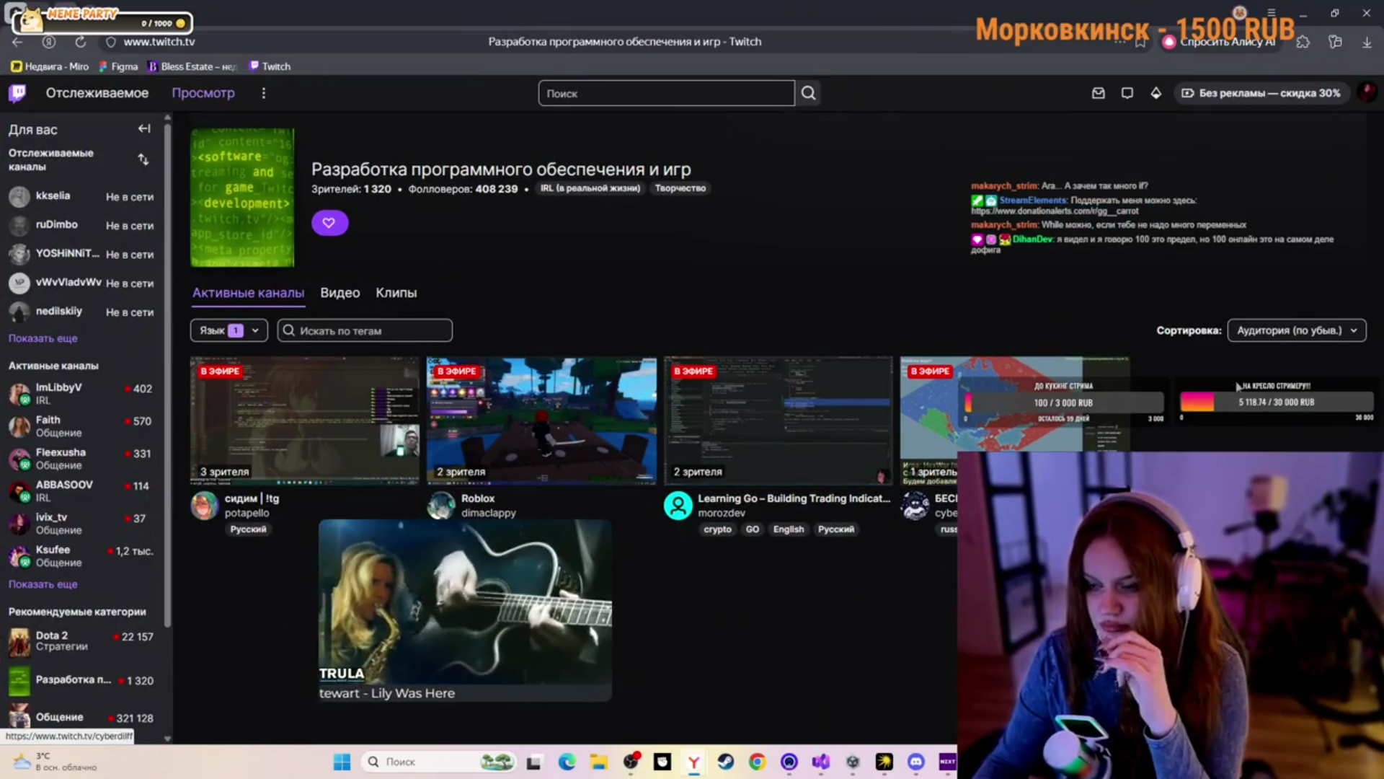
{"action": "left_click", "coordinate": [330, 423]}
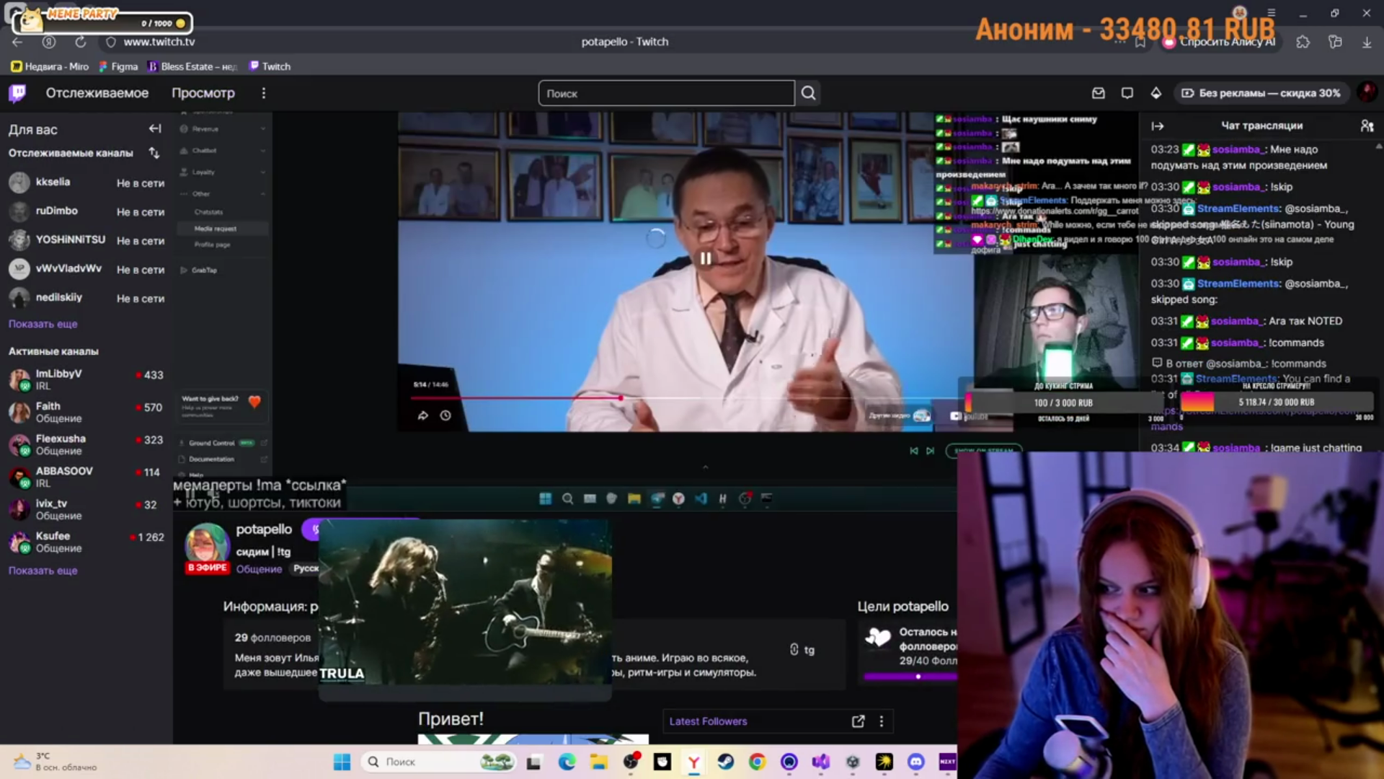
{"action": "mouse_move", "coordinate": [213, 493]}
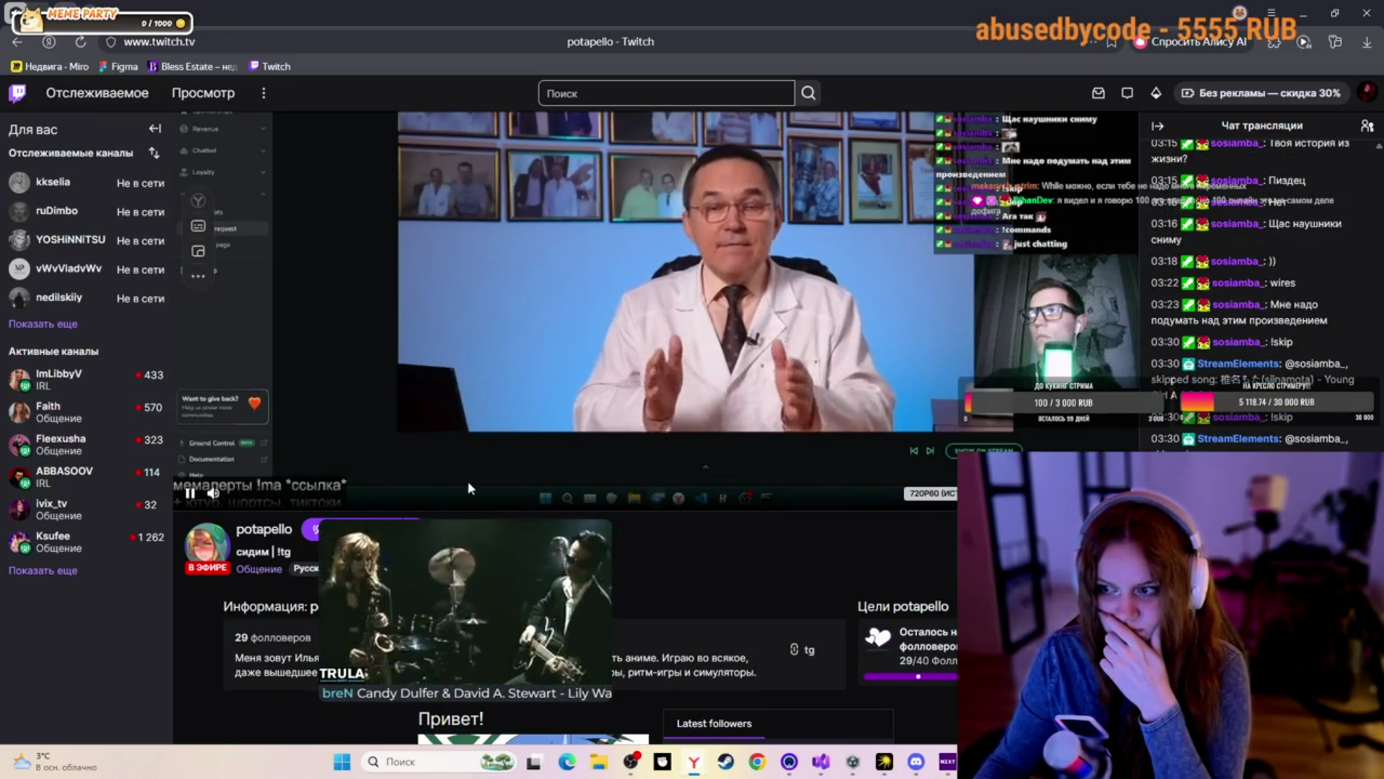
{"action": "scroll", "coordinate": [469, 482], "scroll_direction": "up", "scroll_amount": 2}
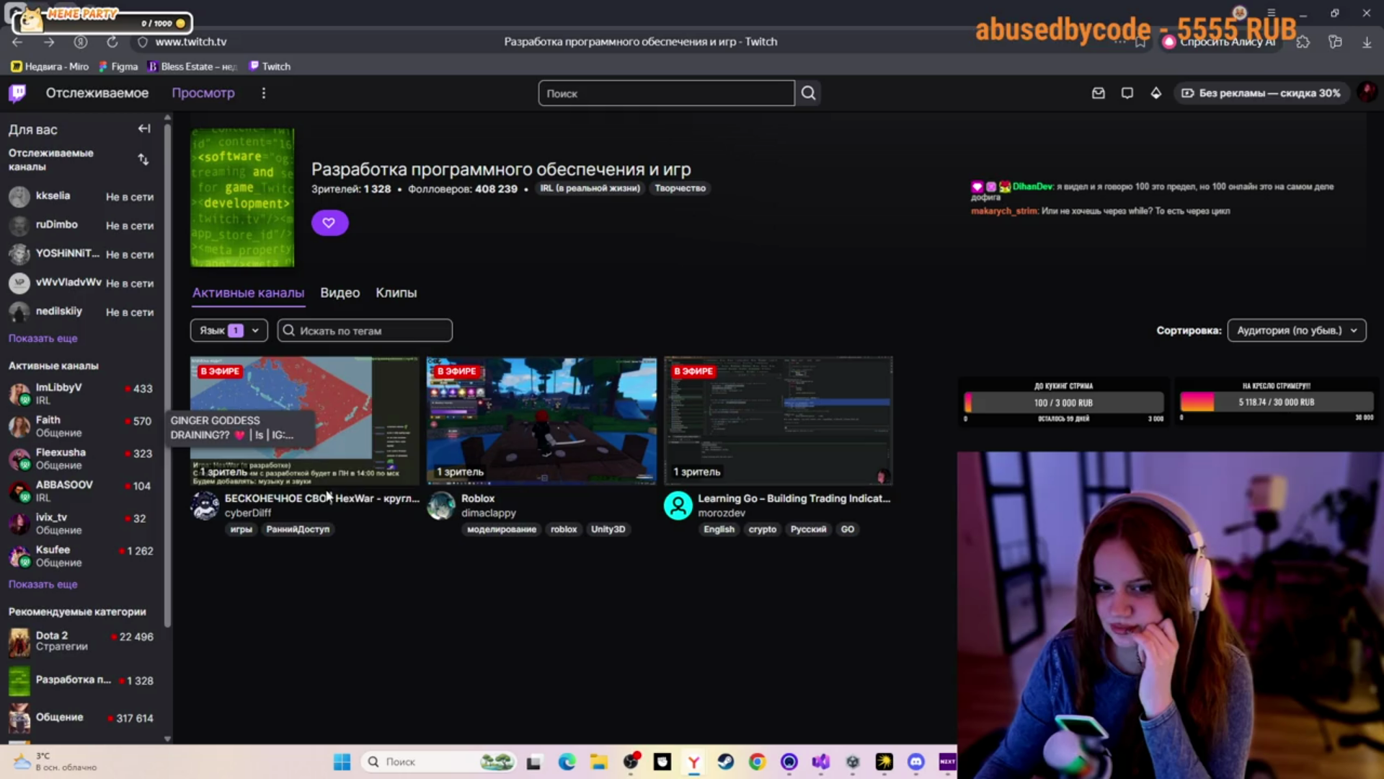
{"action": "left_click", "coordinate": [606, 438]}
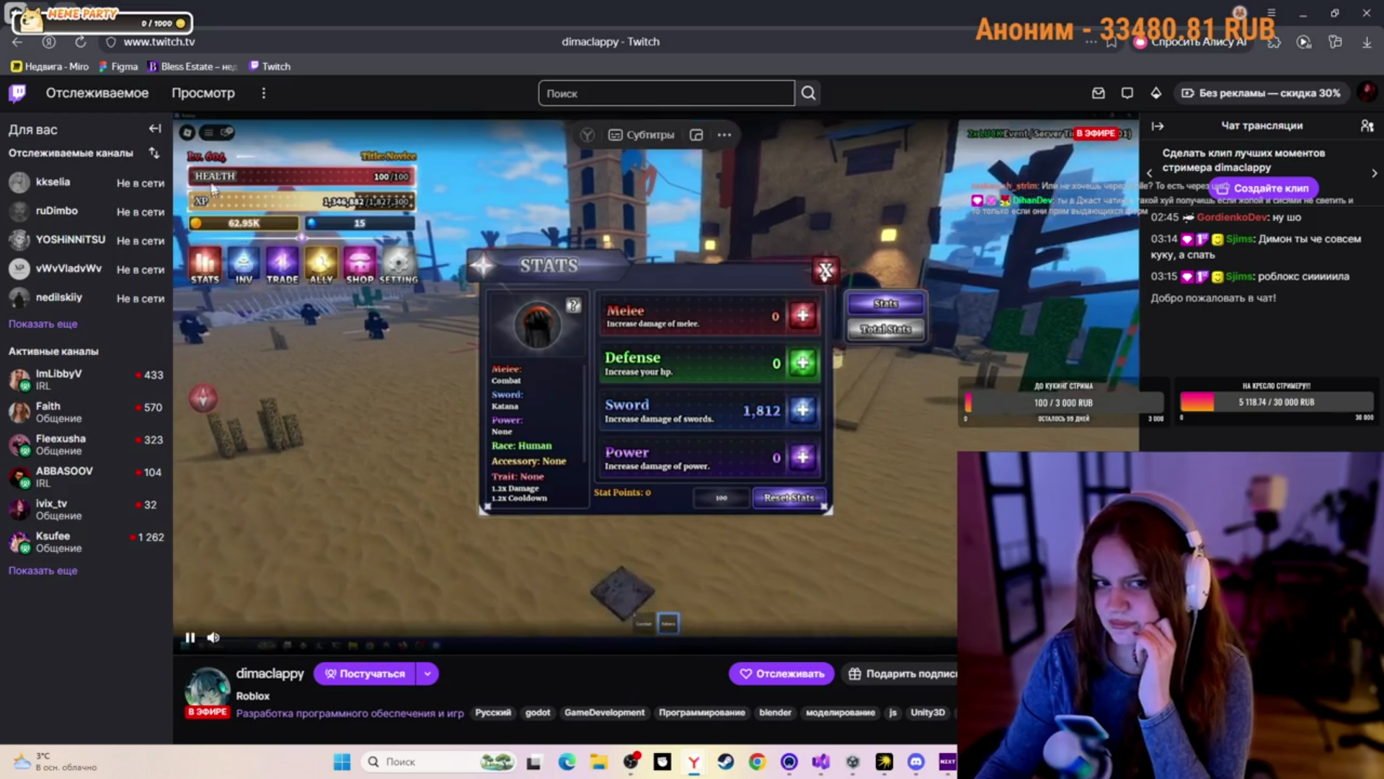
{"action": "left_click", "coordinate": [350, 714]}
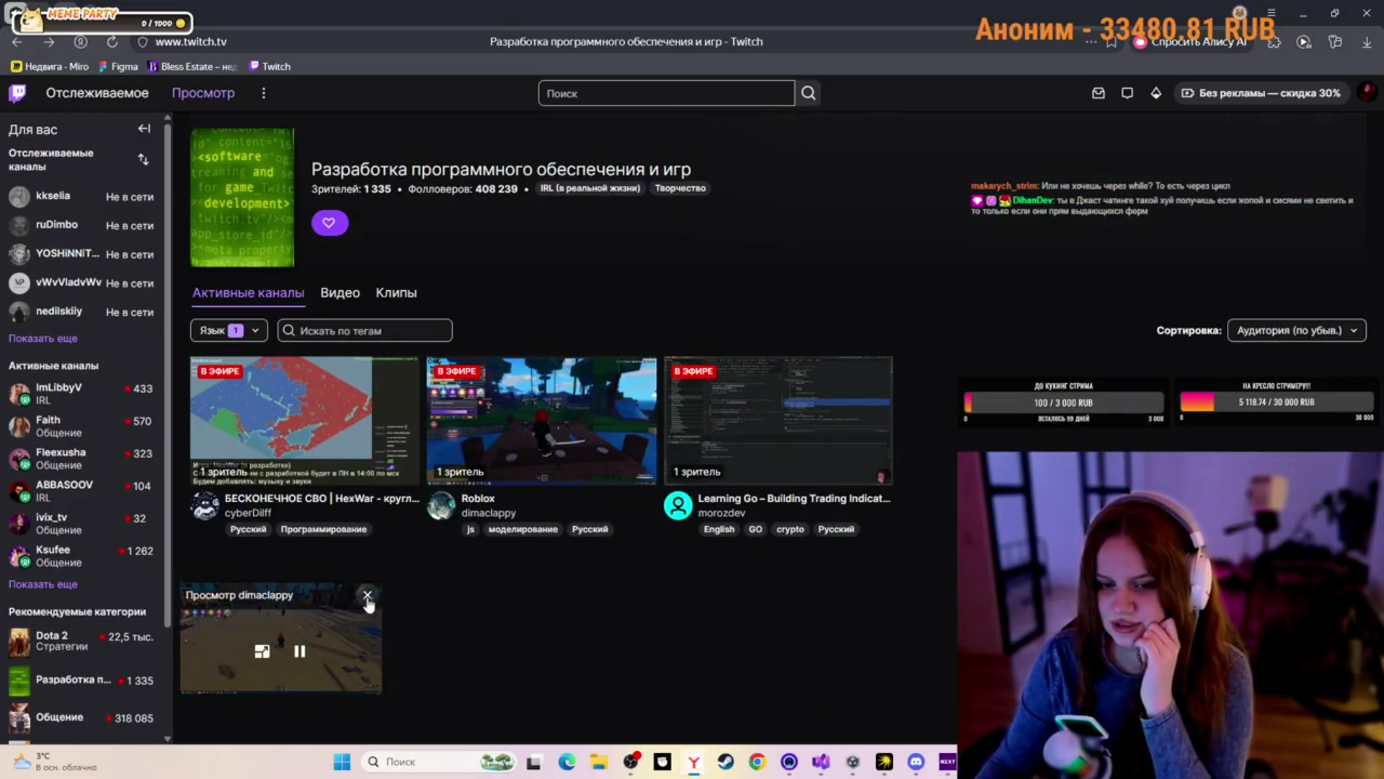
{"action": "left_click", "coordinate": [368, 595]}
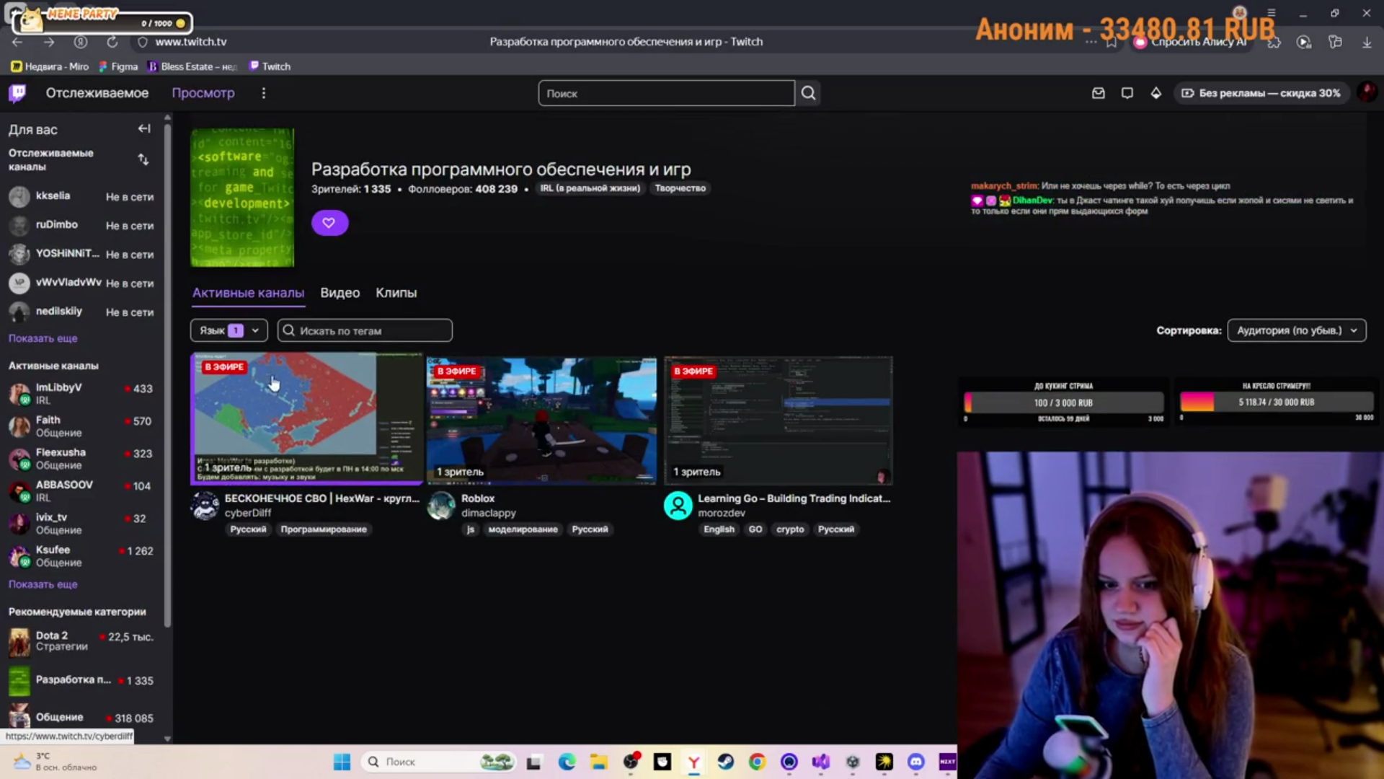
Open the HexWar channel, return to the development category, and close its preview player
{"action": "left_click", "coordinate": [273, 383]}
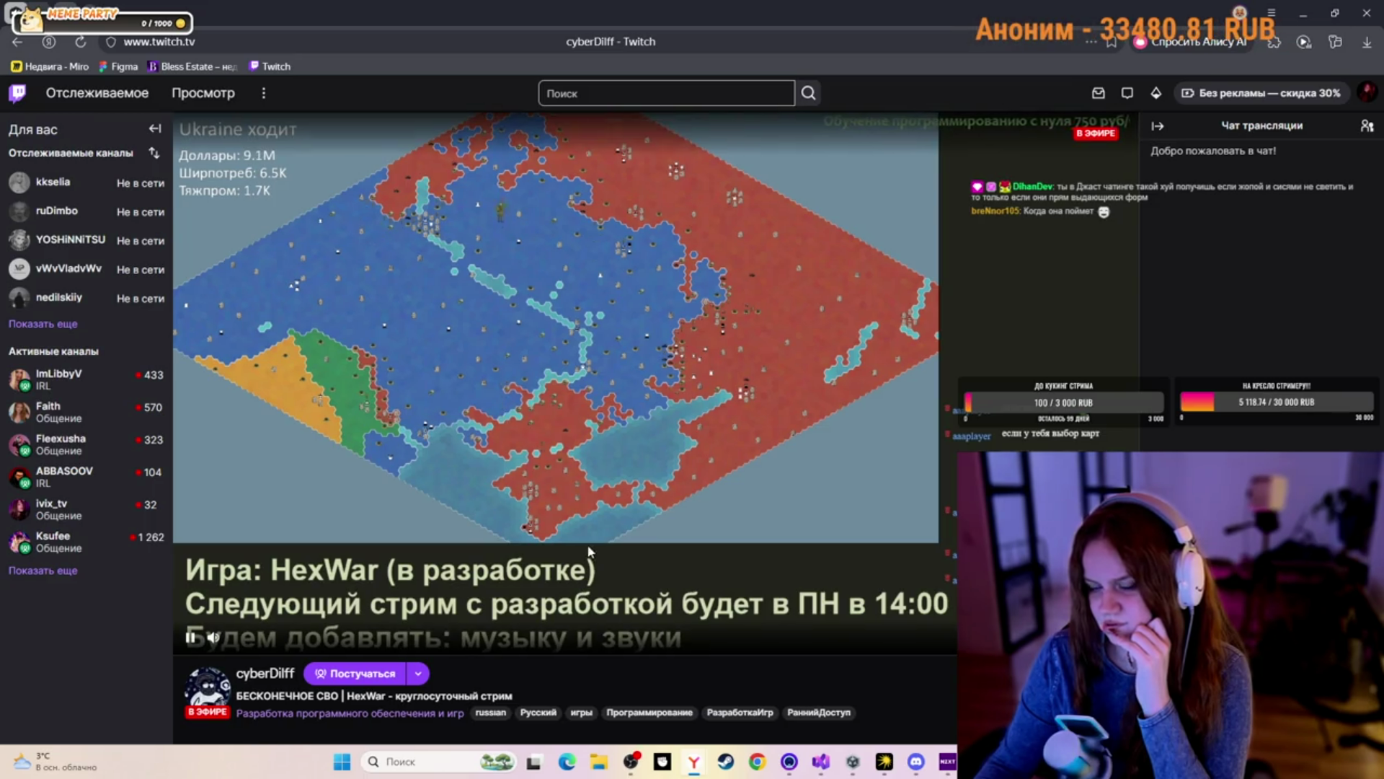
{"action": "scroll", "coordinate": [587, 547], "scroll_direction": "down", "scroll_amount": 2}
{"action": "scroll", "coordinate": [561, 544], "scroll_direction": "down", "scroll_amount": 2}
{"action": "left_click", "coordinate": [350, 424]}
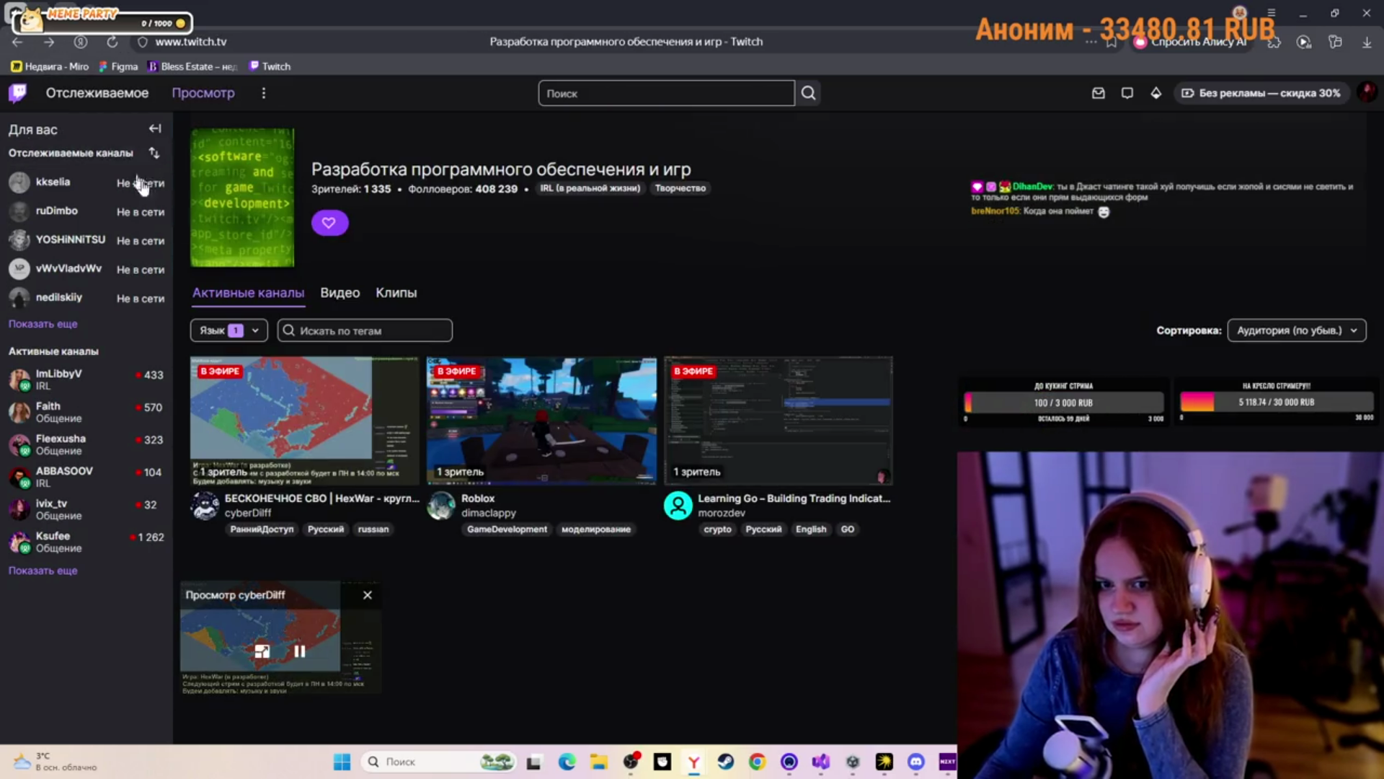
{"action": "left_click", "coordinate": [368, 595]}
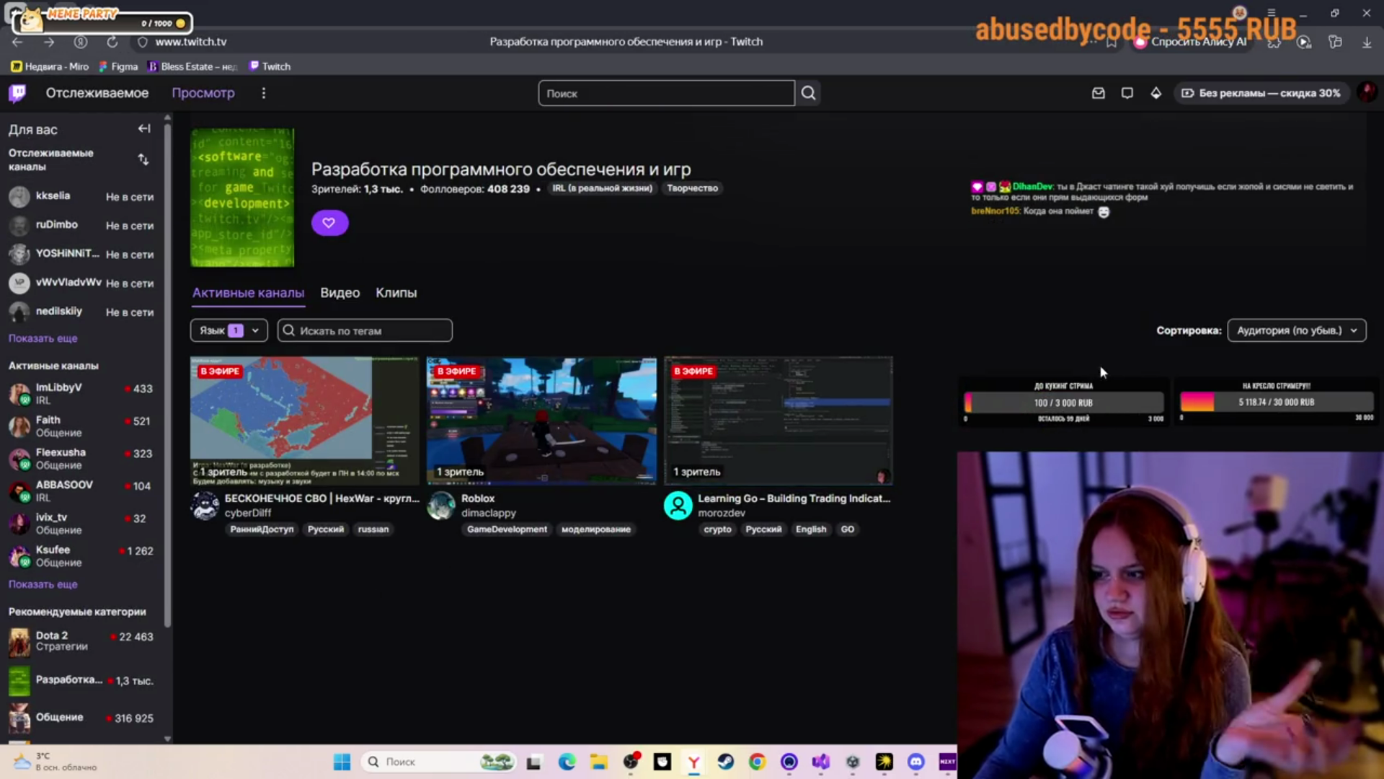
Uncheck Русский in the Язык language filter and browse the all-language live channel grid
{"action": "left_click", "coordinate": [213, 333]}
{"action": "left_click", "coordinate": [216, 365]}
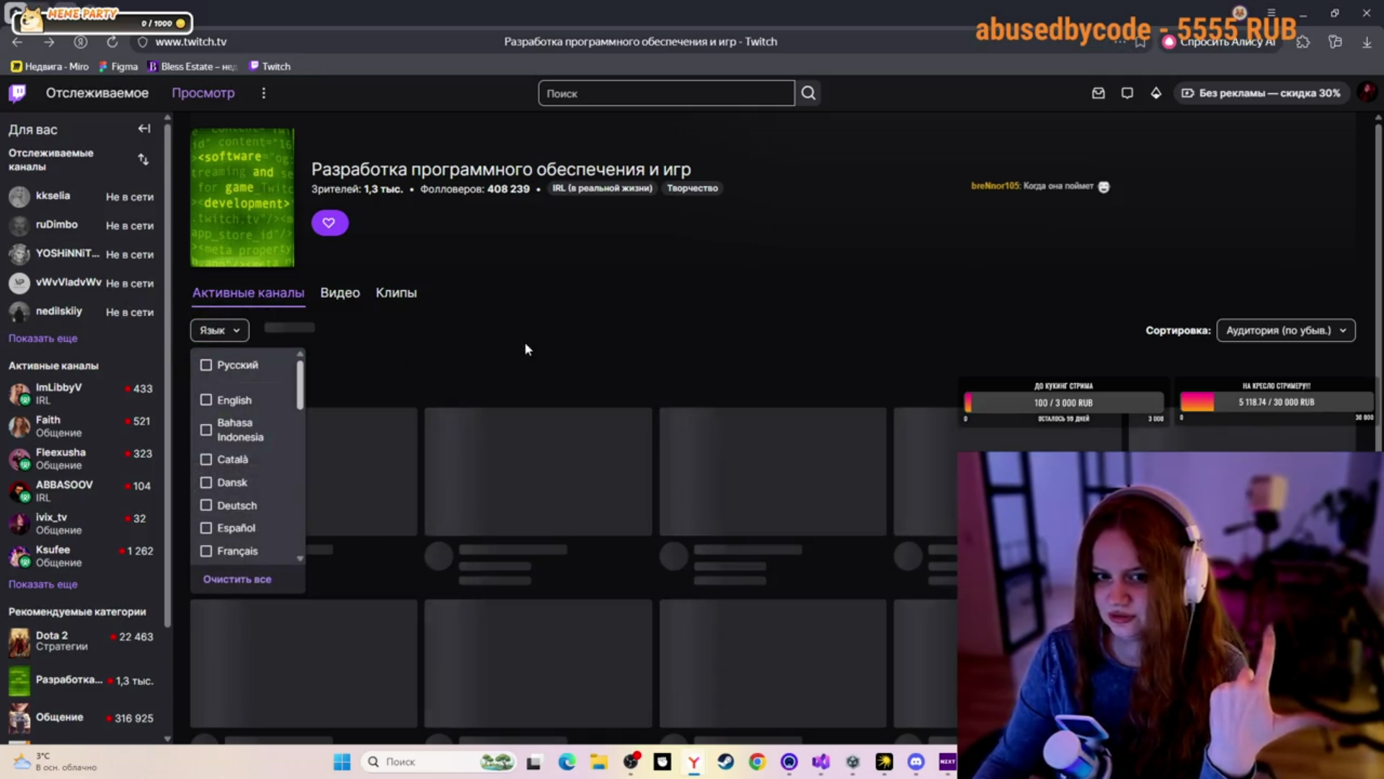
{"action": "left_click", "coordinate": [525, 349]}
{"action": "scroll", "coordinate": [647, 342], "scroll_direction": "down", "scroll_amount": 3}
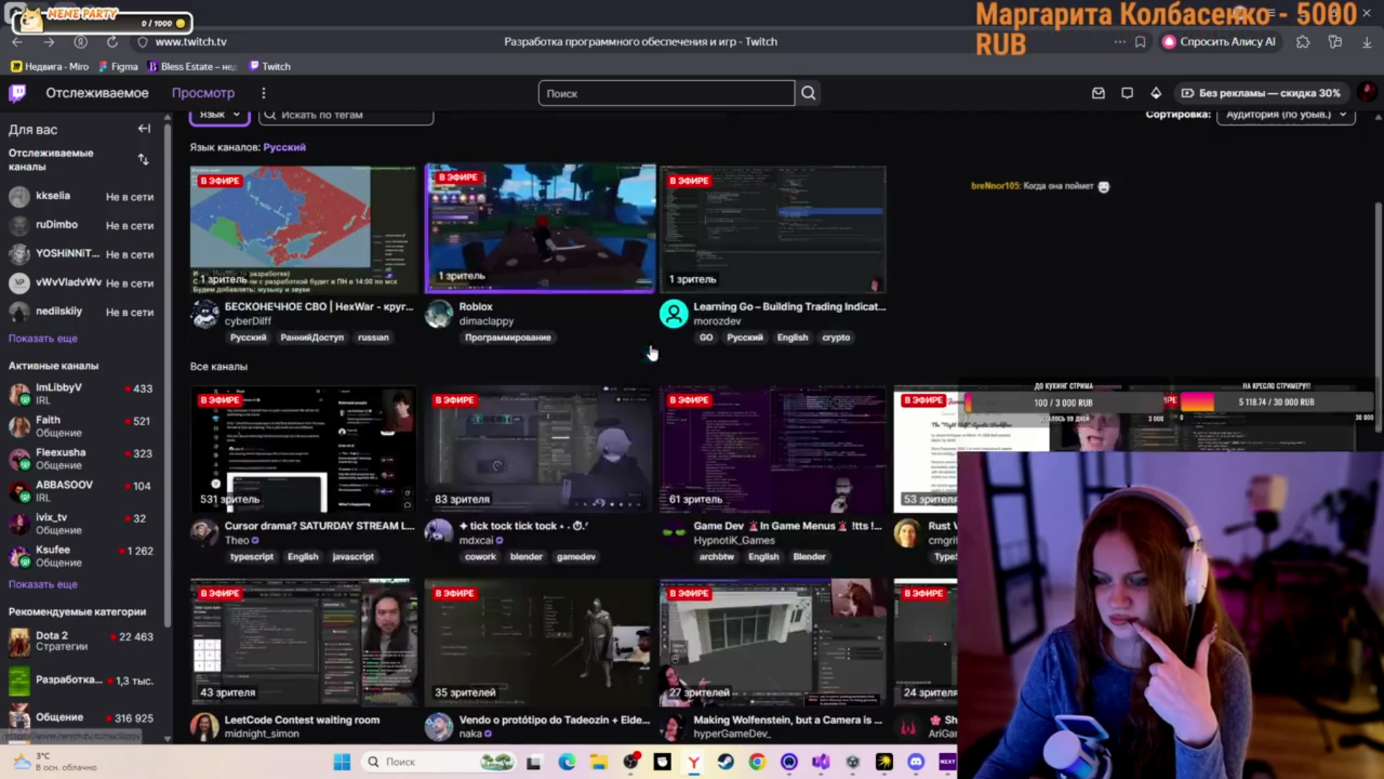
{"action": "scroll", "coordinate": [651, 350], "scroll_direction": "down", "scroll_amount": 6}
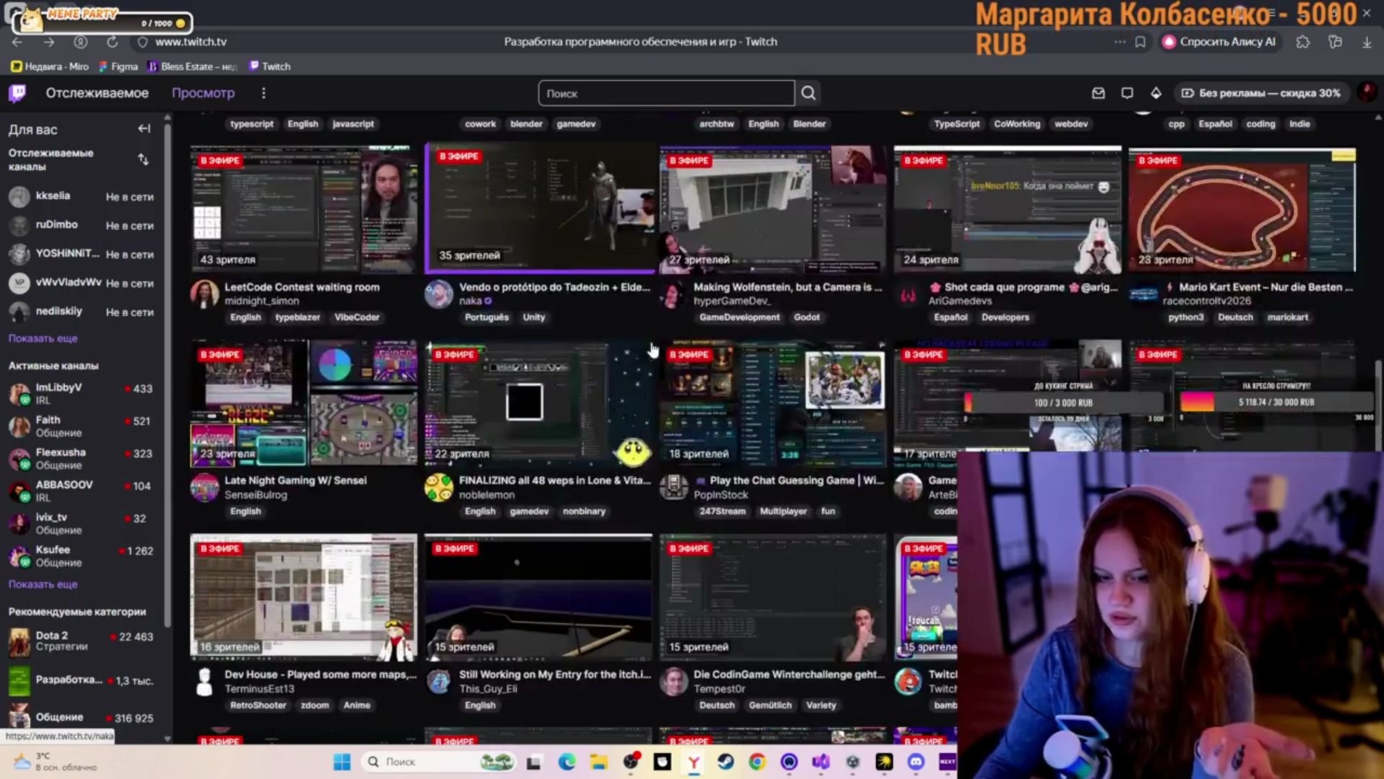
{"action": "scroll", "coordinate": [652, 348], "scroll_direction": "down", "scroll_amount": 3}
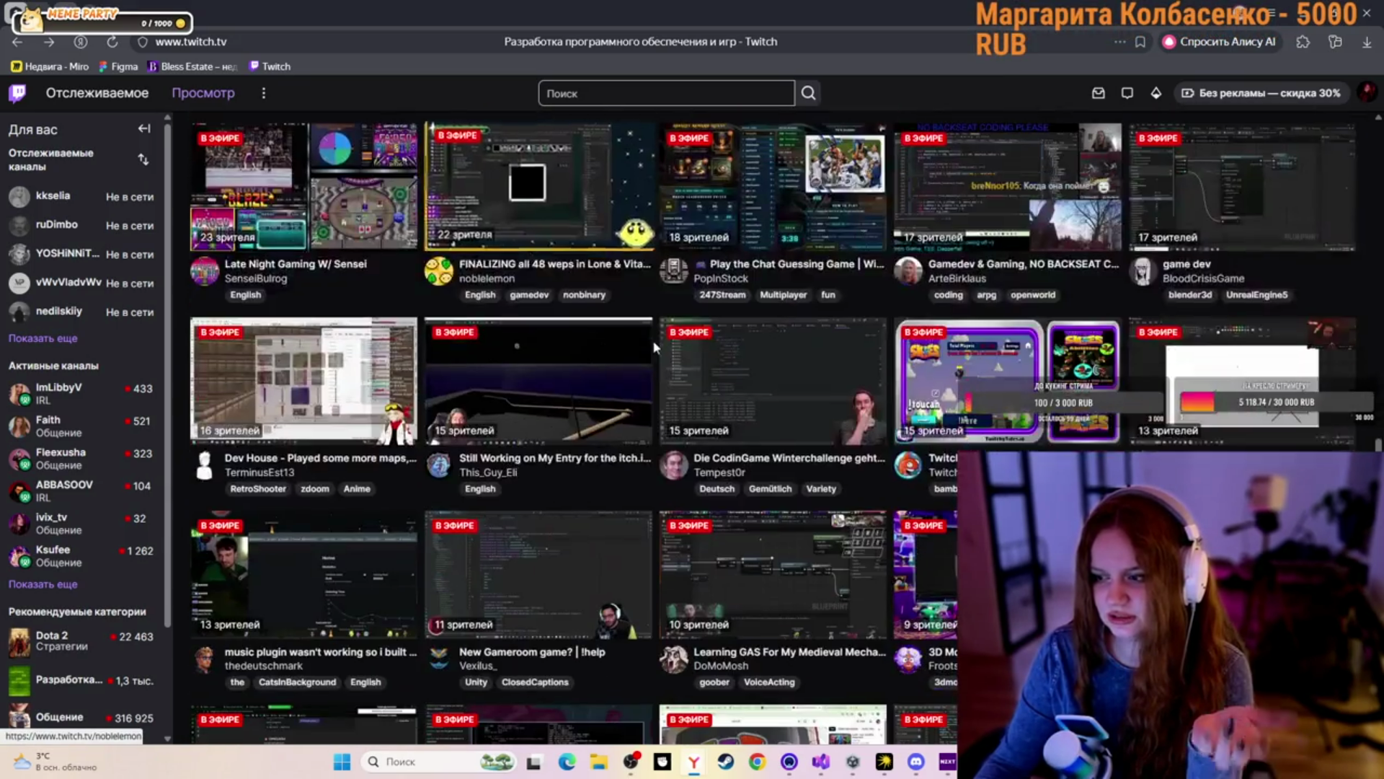
{"action": "scroll", "coordinate": [655, 347], "scroll_direction": "down", "scroll_amount": 3}
{"action": "scroll", "coordinate": [657, 338], "scroll_direction": "up", "scroll_amount": 7}
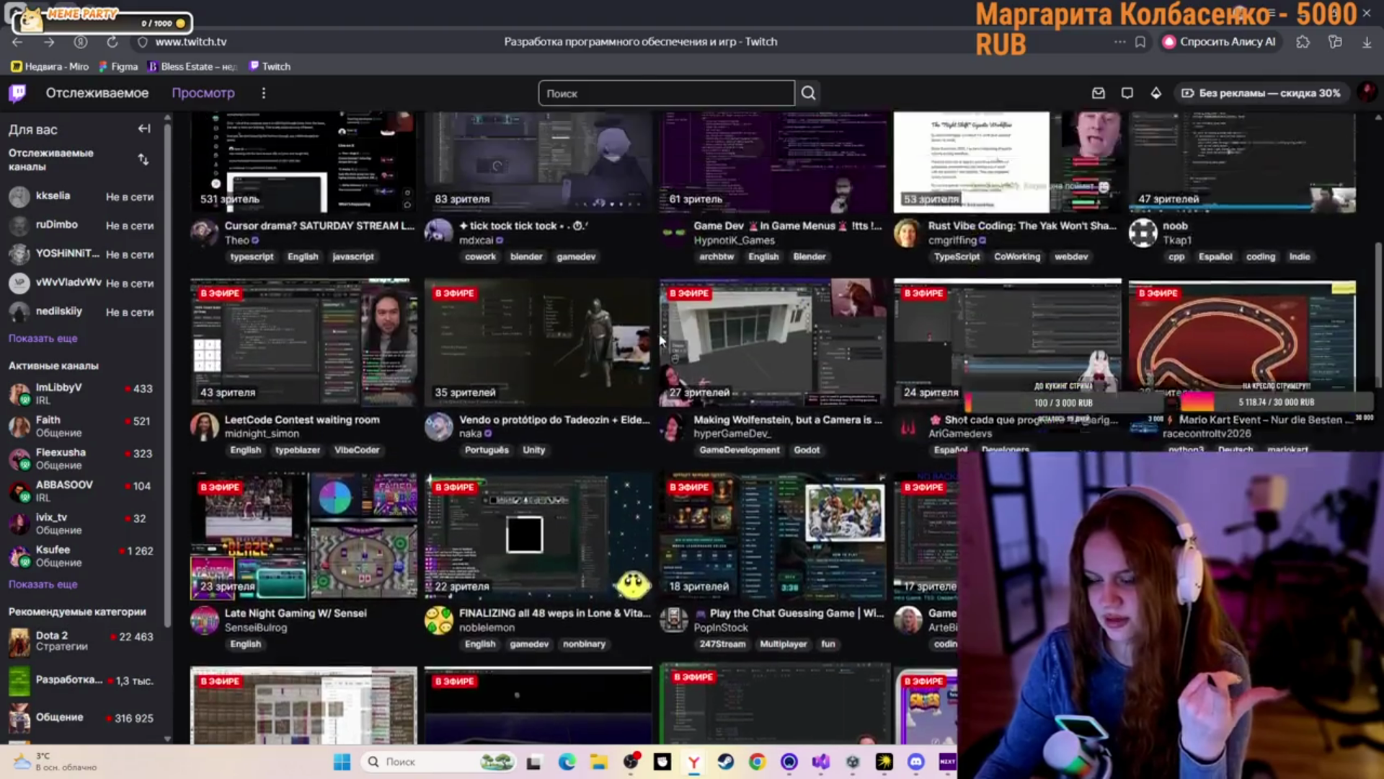
{"action": "scroll", "coordinate": [659, 337], "scroll_direction": "up", "scroll_amount": 7}
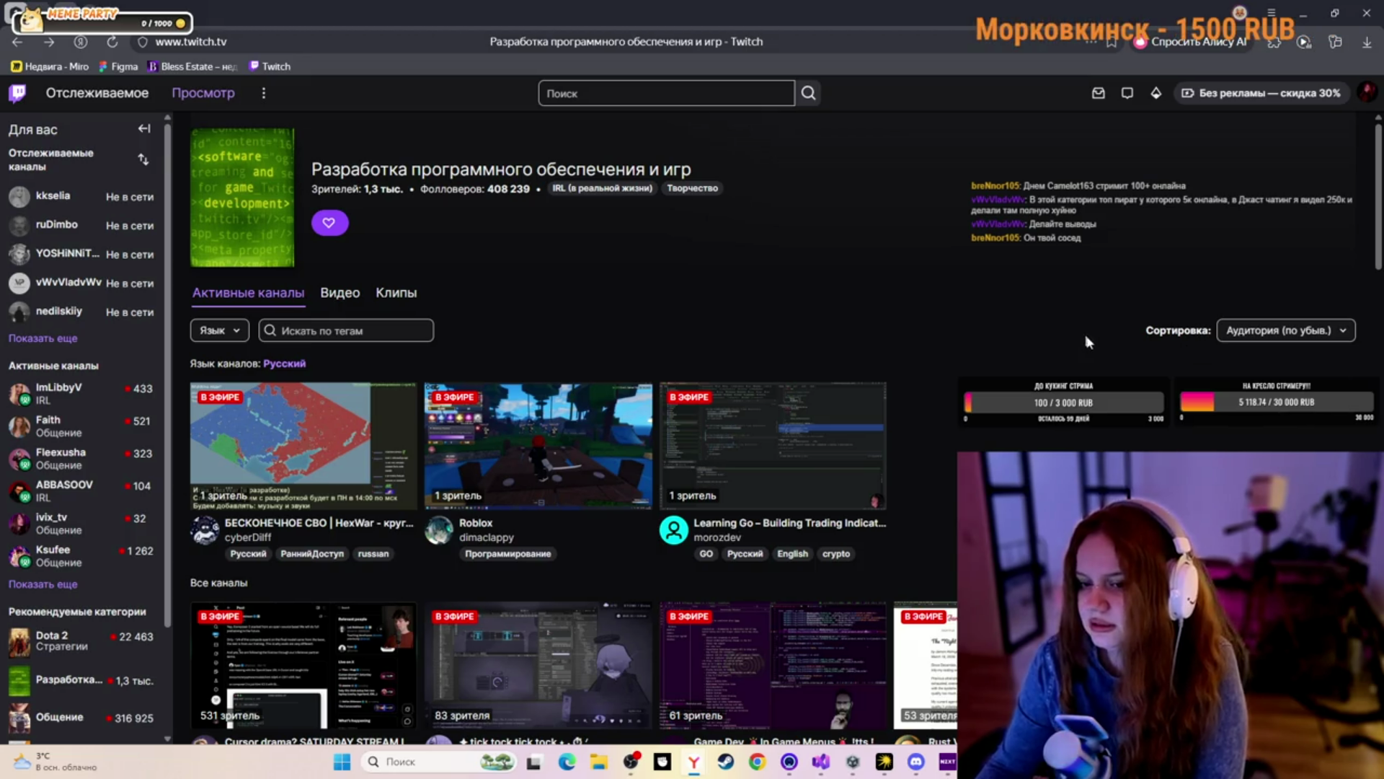
{"action": "scroll", "coordinate": [1047, 259], "scroll_direction": "down", "scroll_amount": 2}
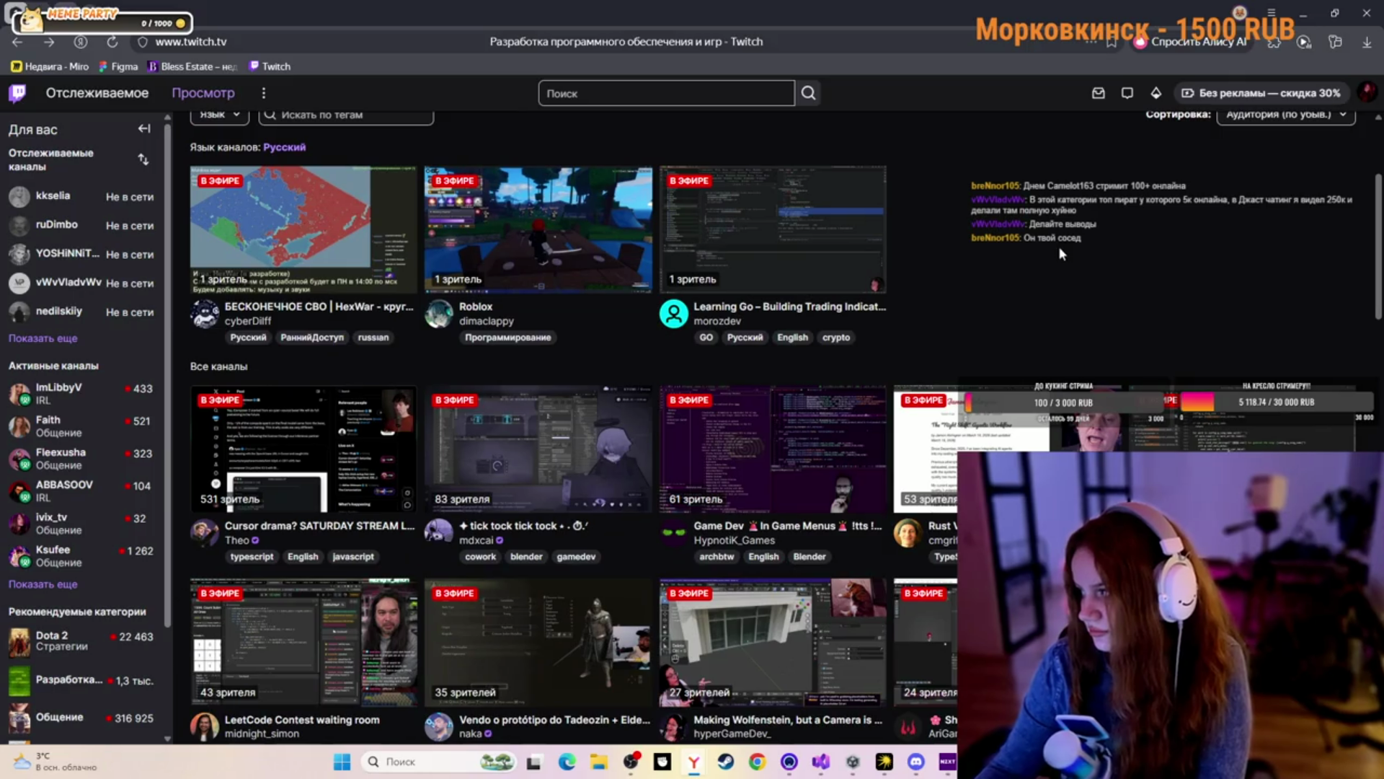
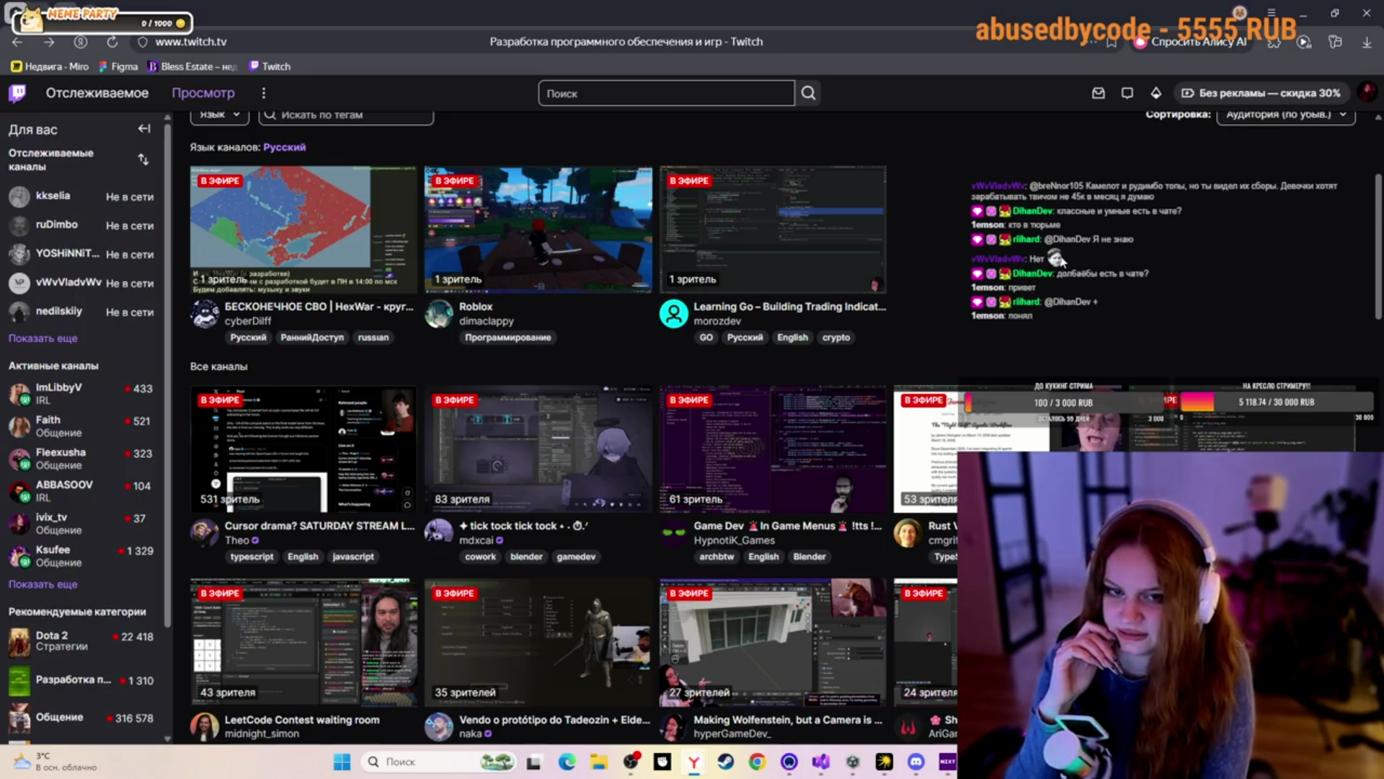
Switch from the sidebar to the Общение (Just Chatting) category
{"action": "scroll", "coordinate": [534, 281], "scroll_direction": "up", "scroll_amount": 3}
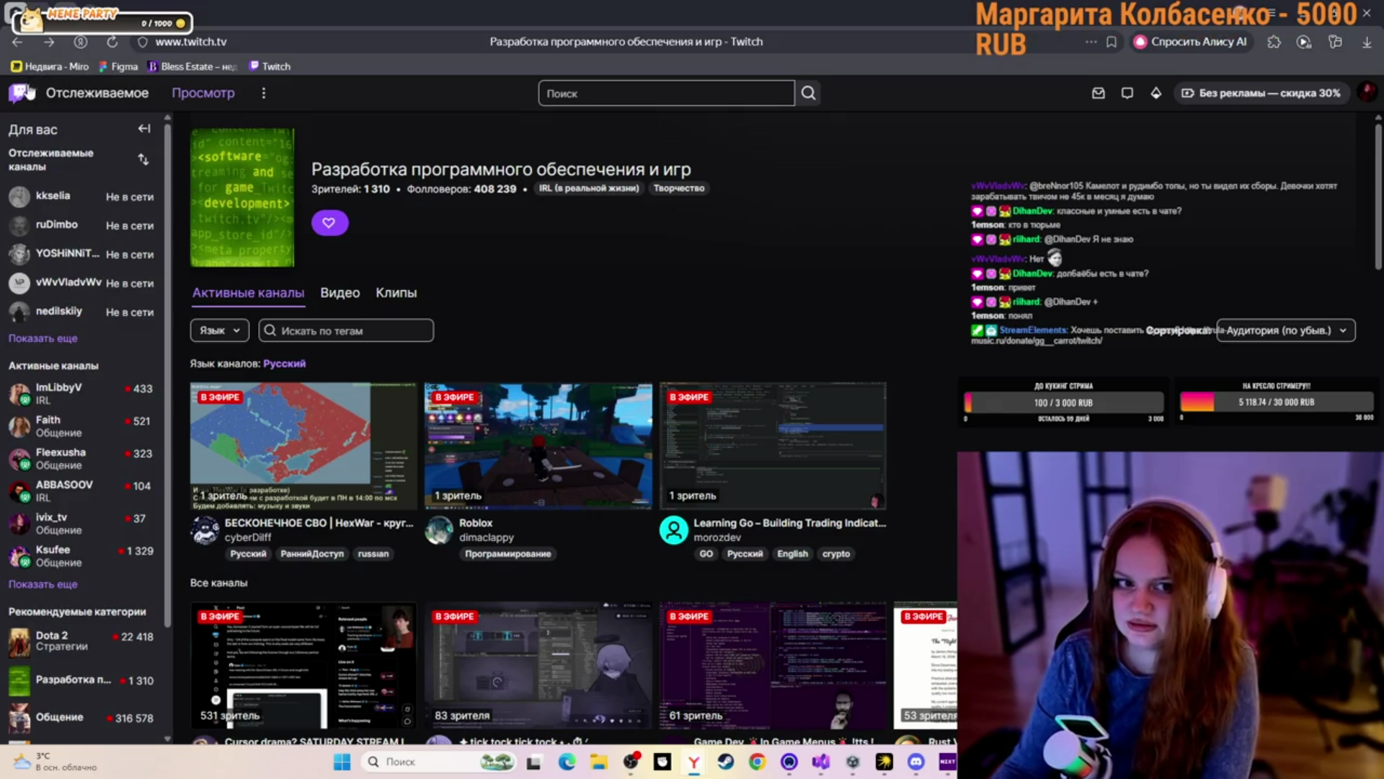
{"action": "scroll", "coordinate": [73, 649], "scroll_direction": "down", "scroll_amount": 2}
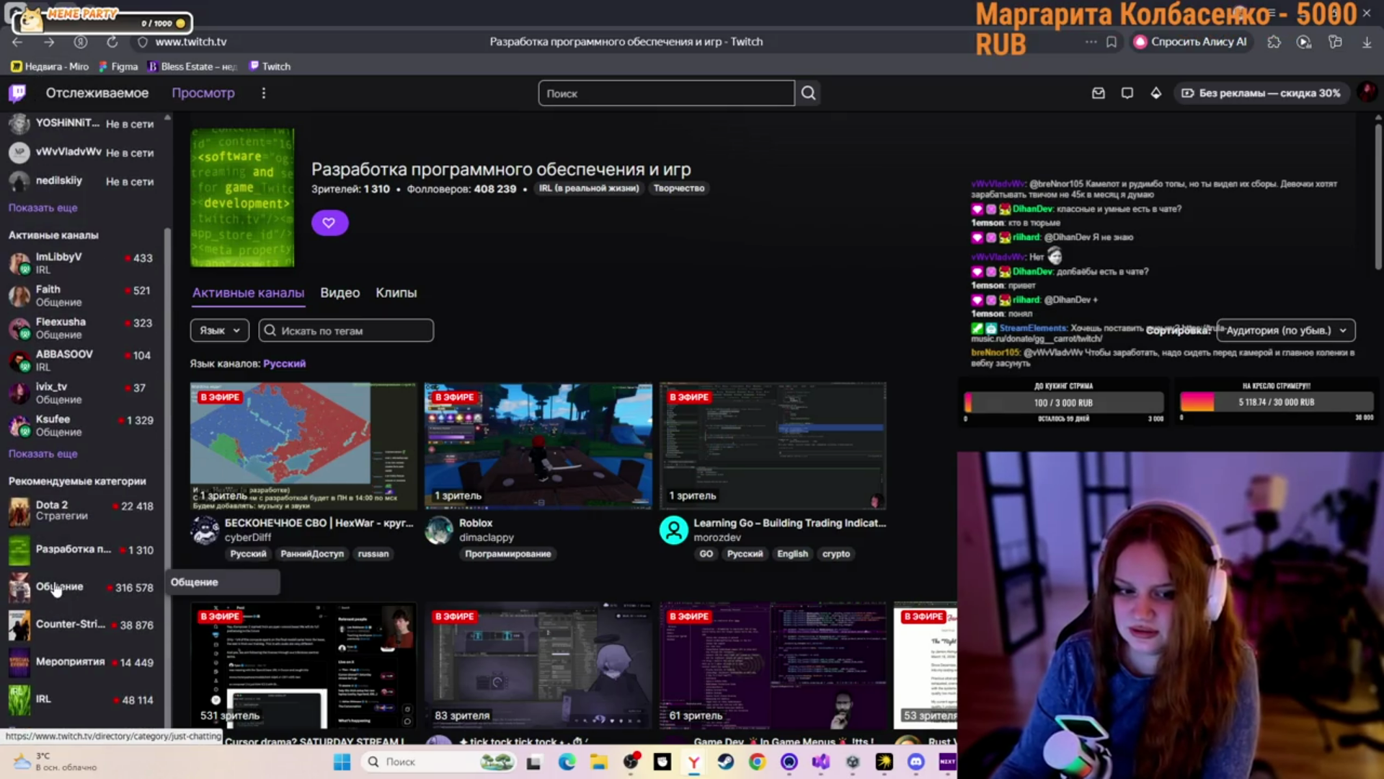
{"action": "left_click", "coordinate": [58, 586]}
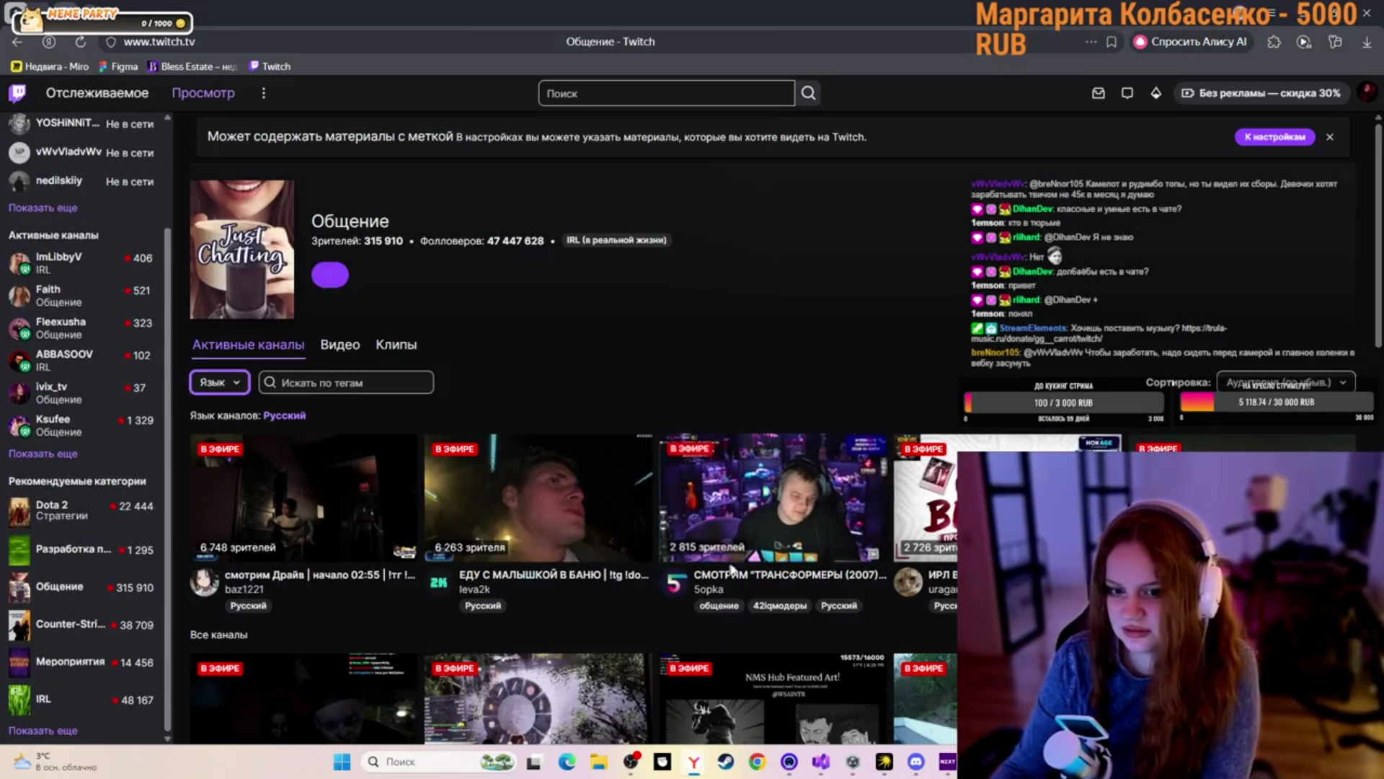
Browse down the Общение live channels and bring up Faith's stream
{"action": "scroll", "coordinate": [294, 655], "scroll_direction": "down", "scroll_amount": 3}
{"action": "scroll", "coordinate": [293, 509], "scroll_direction": "down", "scroll_amount": 7}
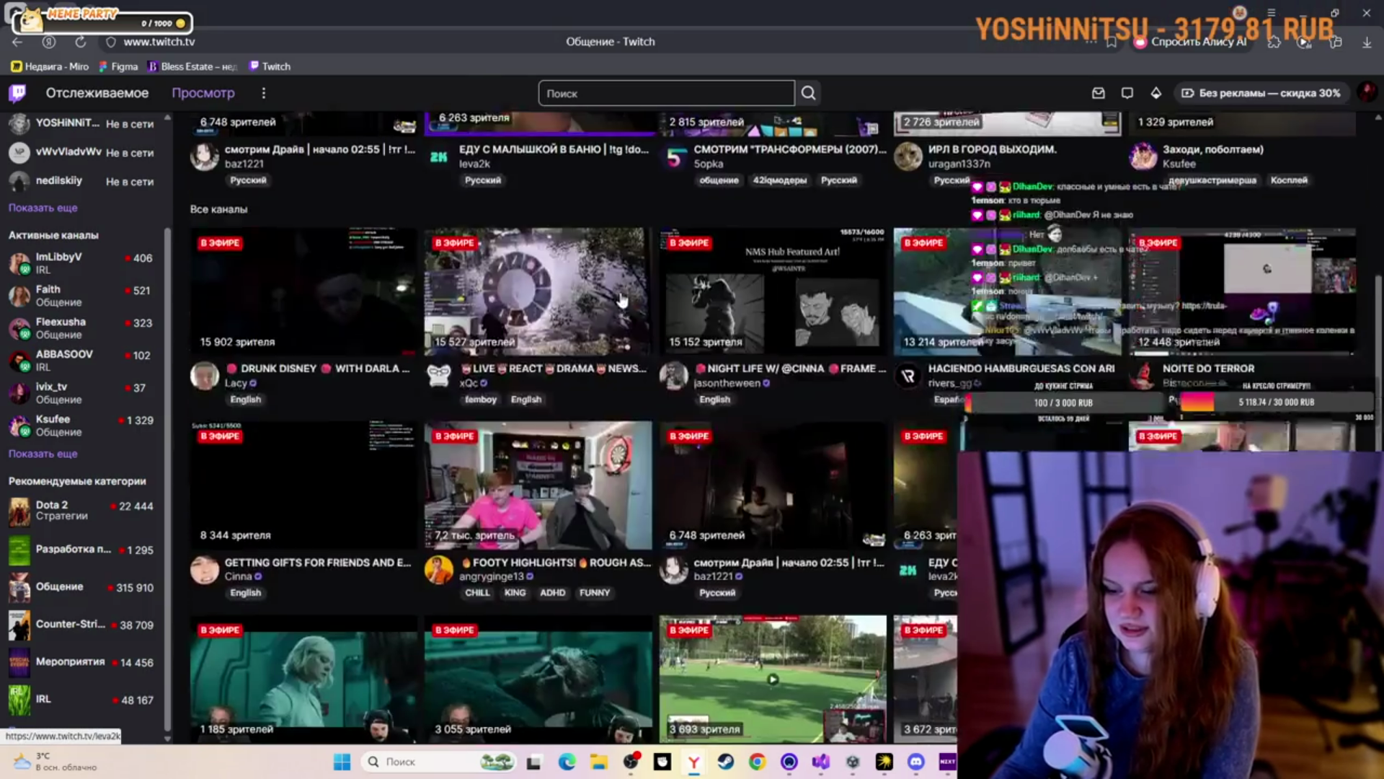
{"action": "scroll", "coordinate": [710, 299], "scroll_direction": "down", "scroll_amount": 10}
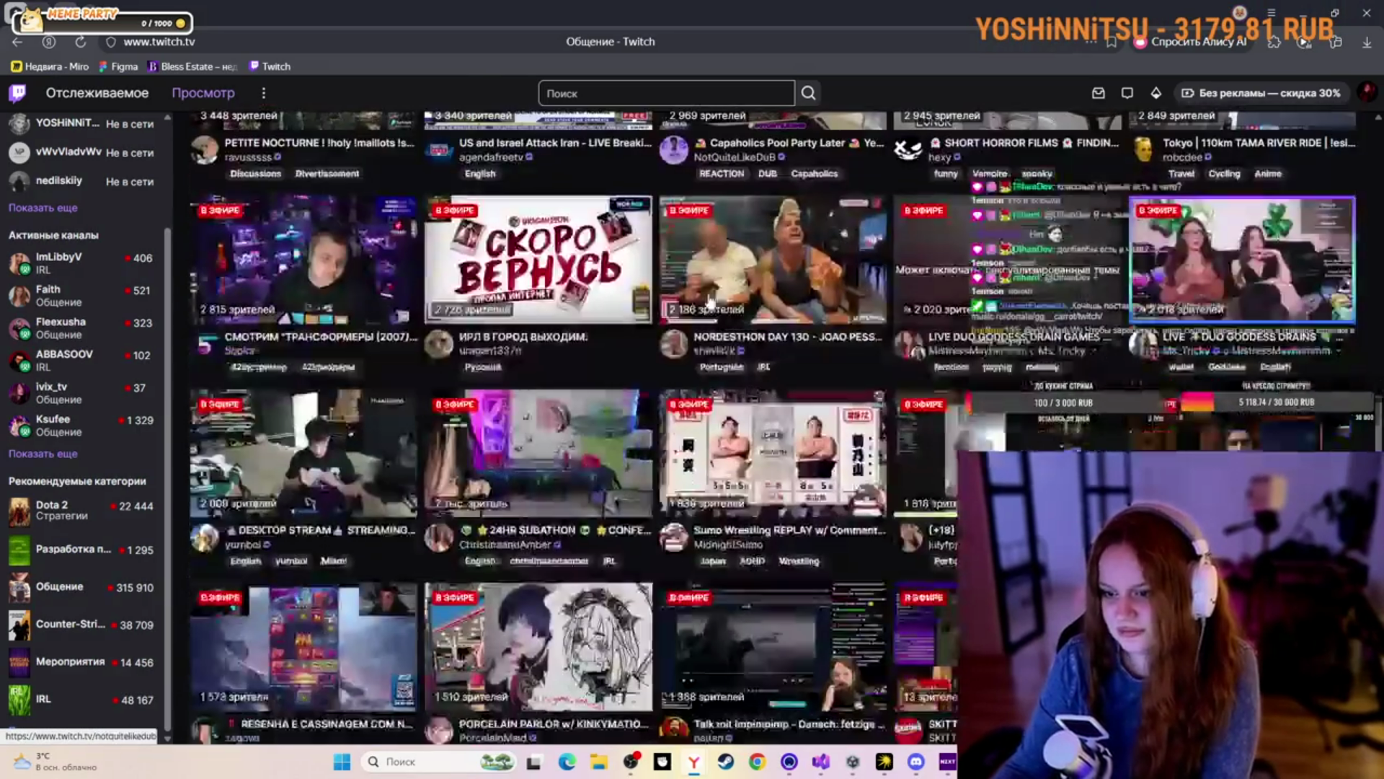
{"action": "scroll", "coordinate": [703, 300], "scroll_direction": "down", "scroll_amount": 2}
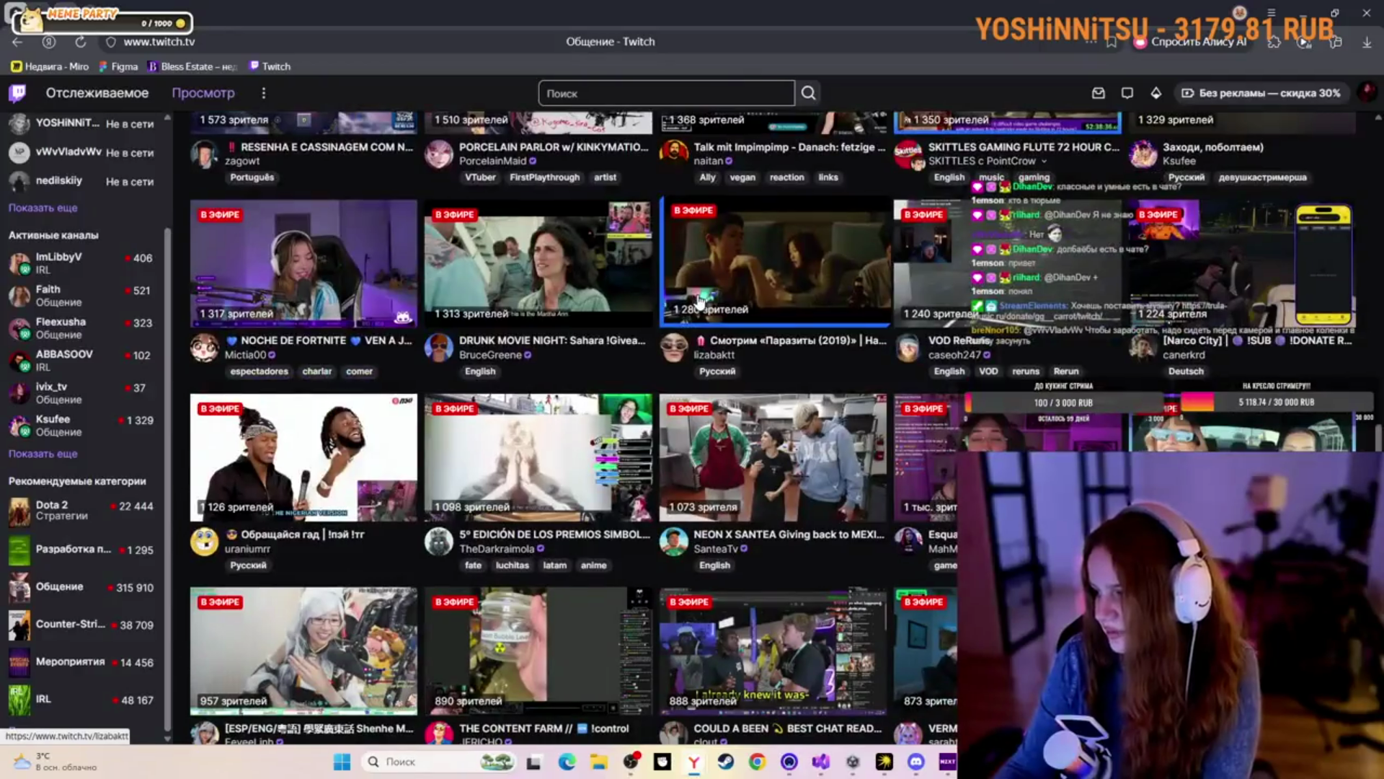
{"action": "scroll", "coordinate": [694, 304], "scroll_direction": "down", "scroll_amount": 2}
{"action": "scroll", "coordinate": [694, 303], "scroll_direction": "down", "scroll_amount": 15}
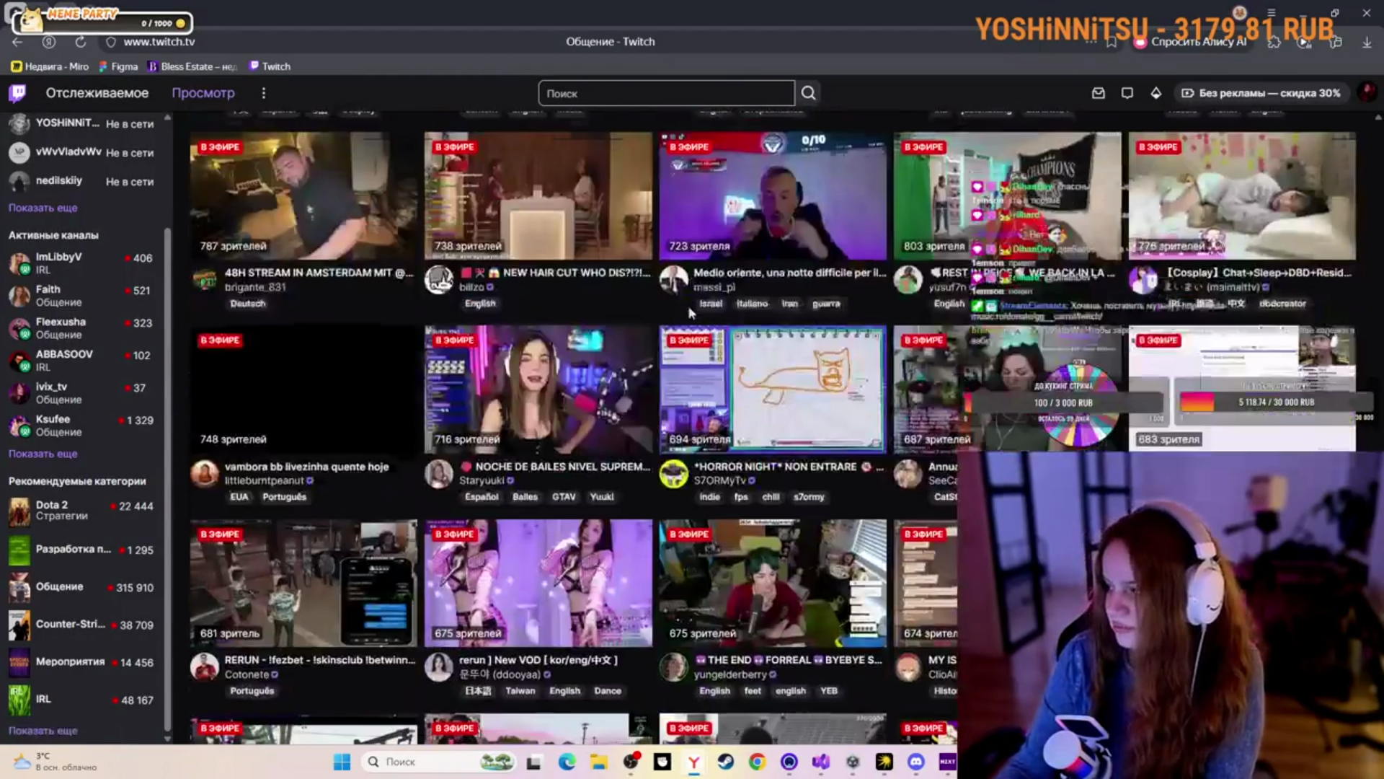
{"action": "scroll", "coordinate": [685, 317], "scroll_direction": "up", "scroll_amount": 2}
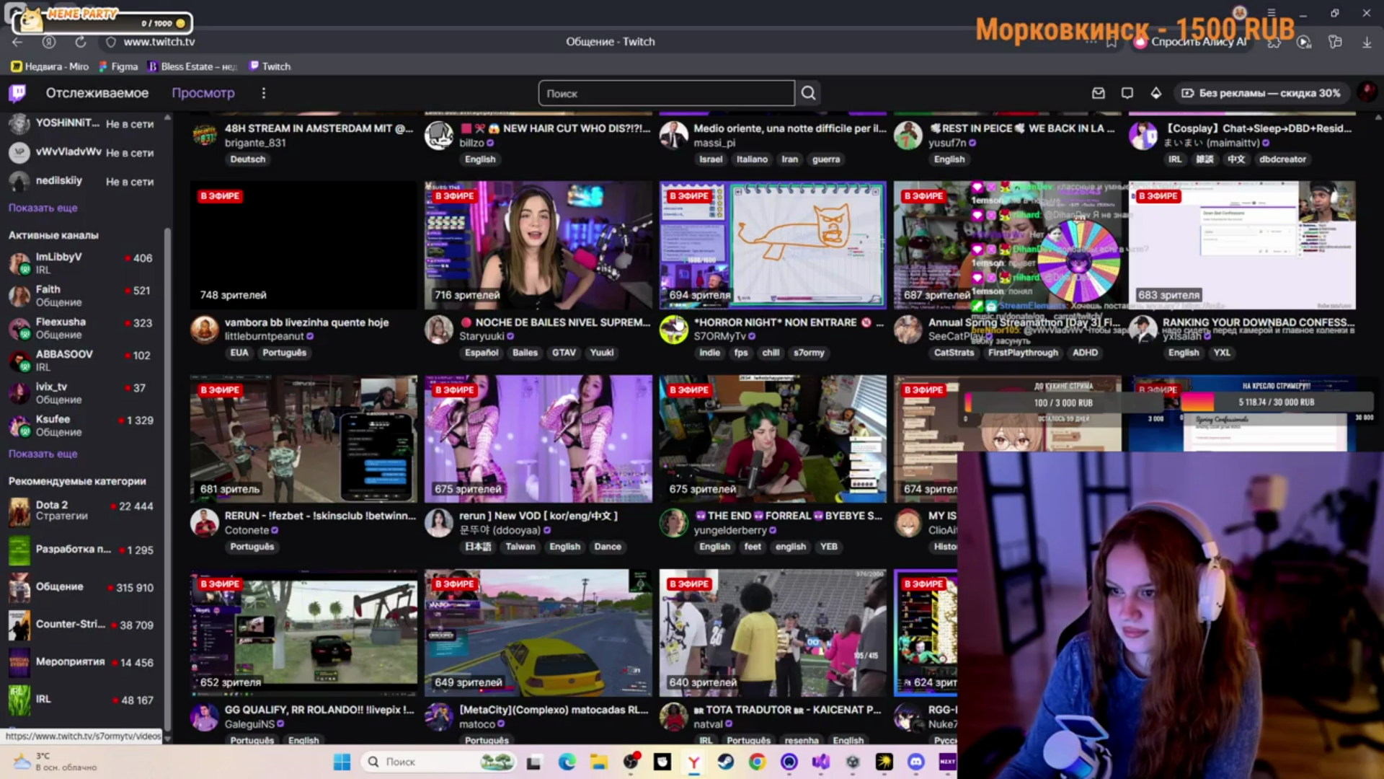
{"action": "scroll", "coordinate": [676, 324], "scroll_direction": "down", "scroll_amount": 5}
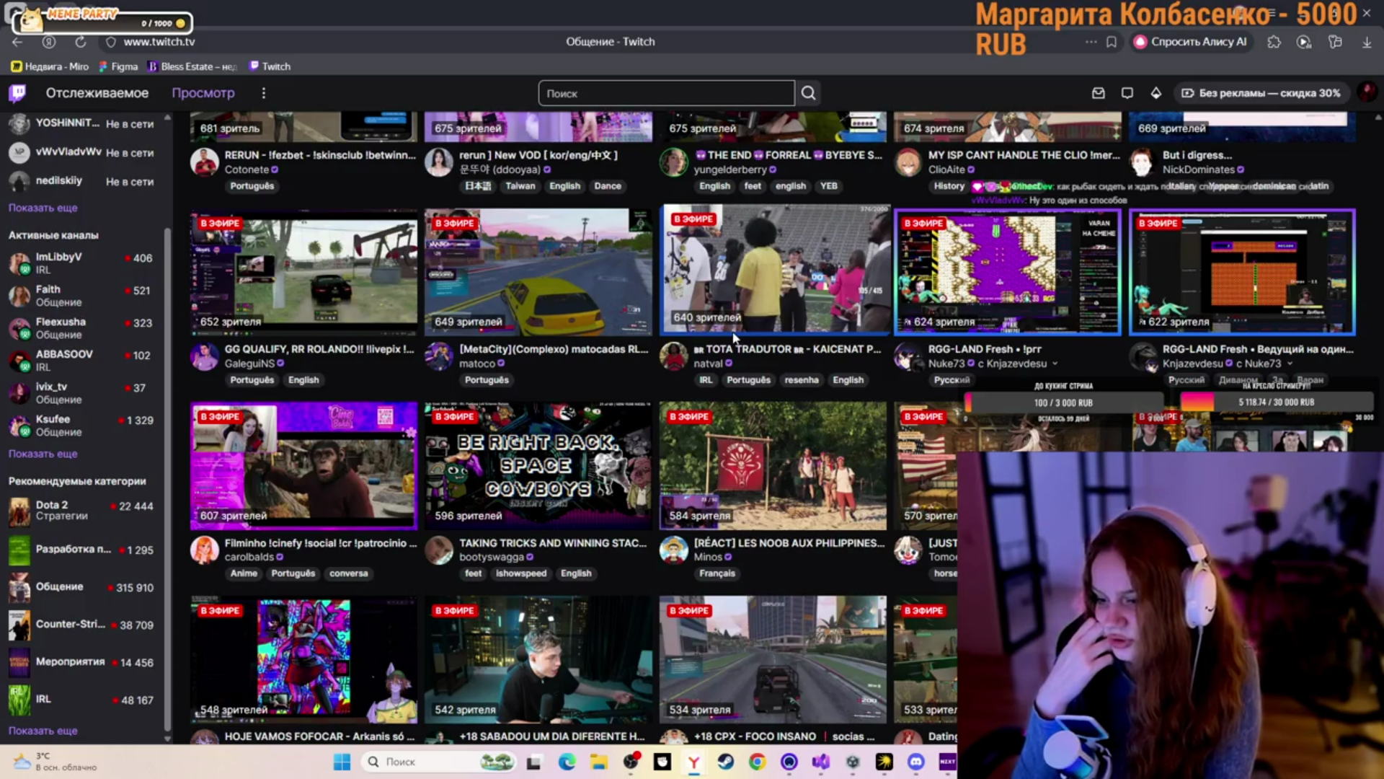
{"action": "key", "text": "alt+Left"}
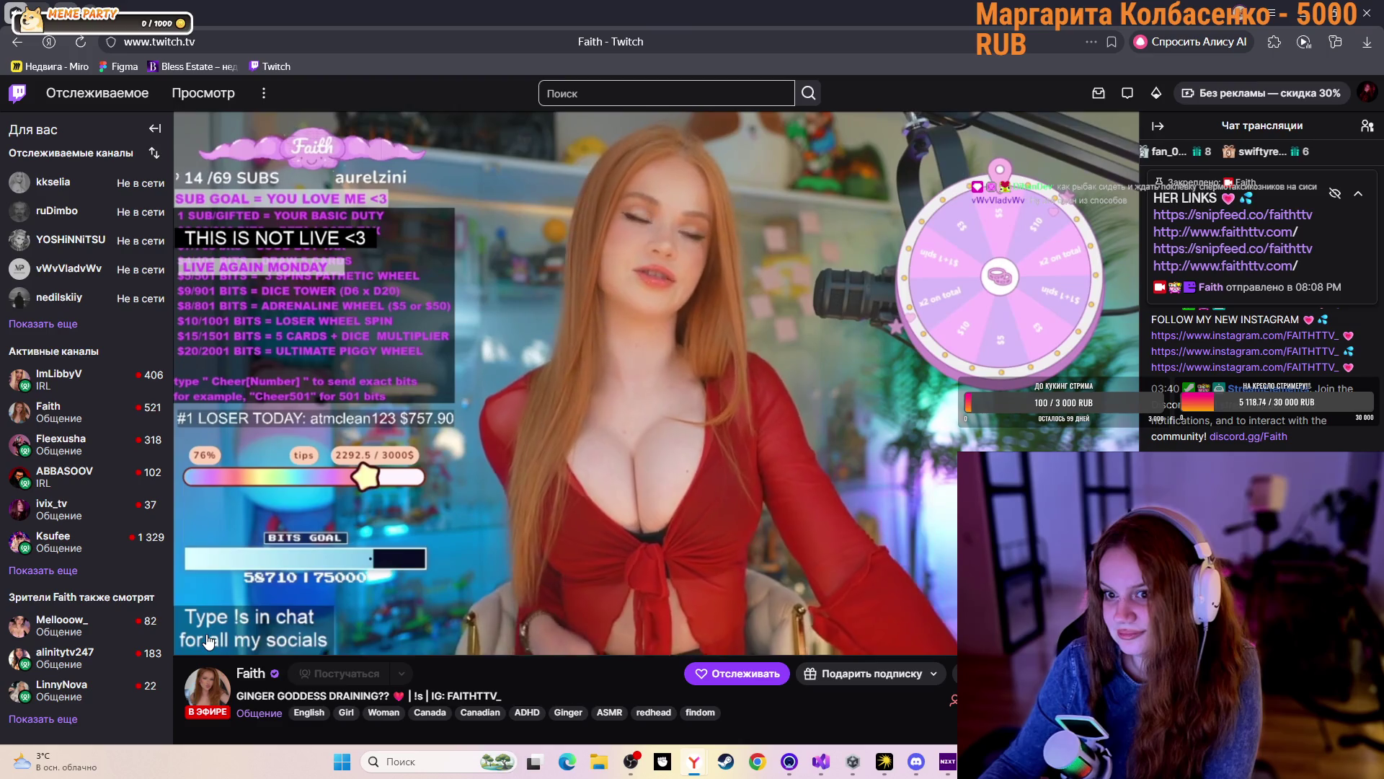
Mute Faith's stream and go back to the Just Chatting channel list
{"action": "left_click", "coordinate": [211, 637]}
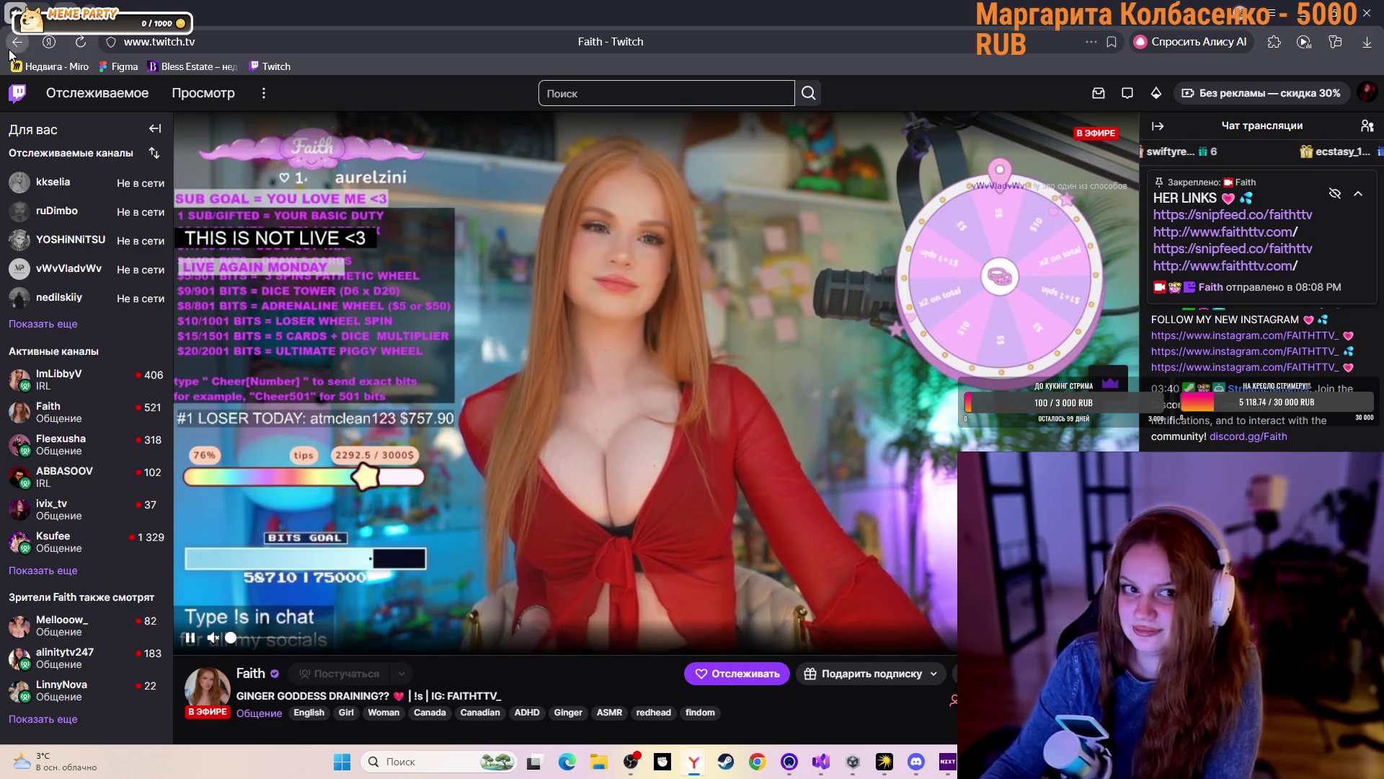
{"action": "key", "text": "alt+Left"}
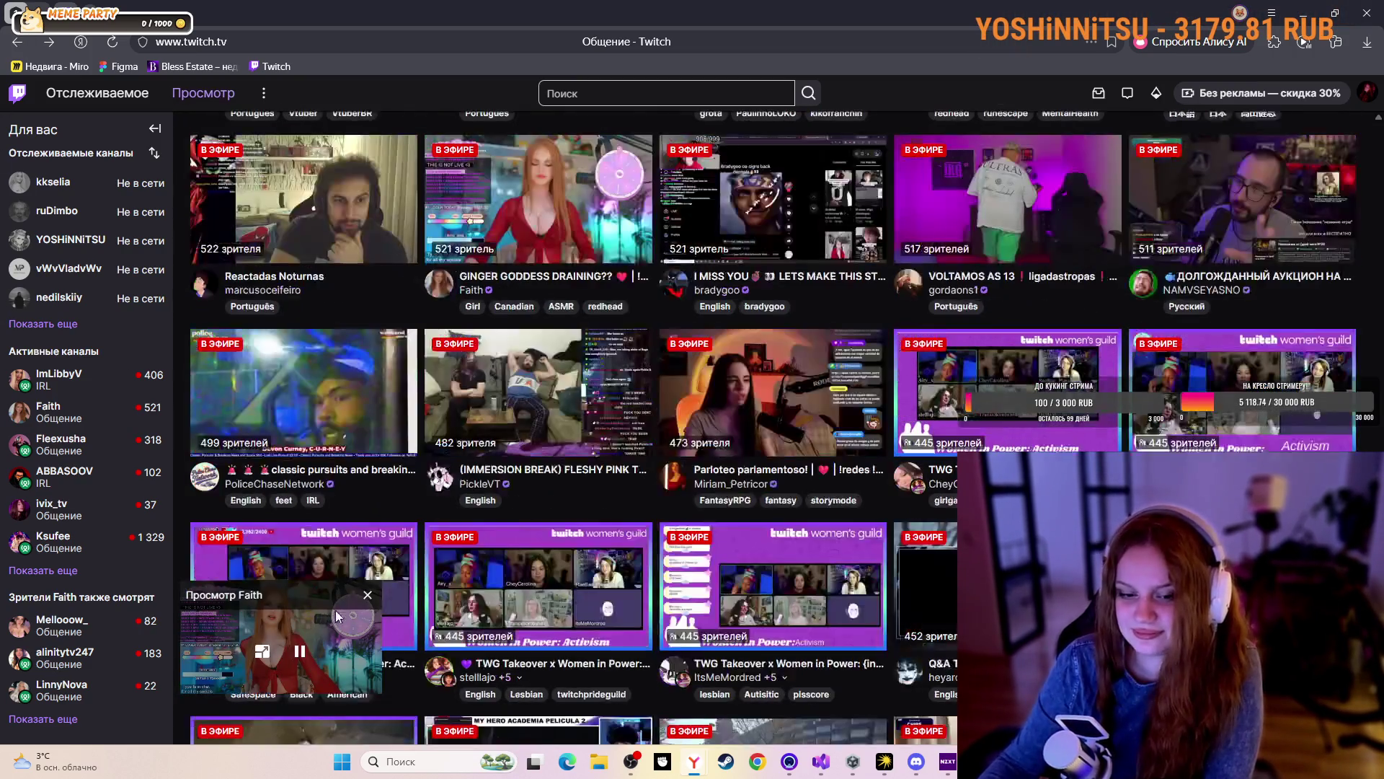
Scroll down the Общение grid to the channels with about 250–270 viewers
{"action": "scroll", "coordinate": [473, 601], "scroll_direction": "down", "scroll_amount": 2}
{"action": "scroll", "coordinate": [472, 600], "scroll_direction": "down", "scroll_amount": 5}
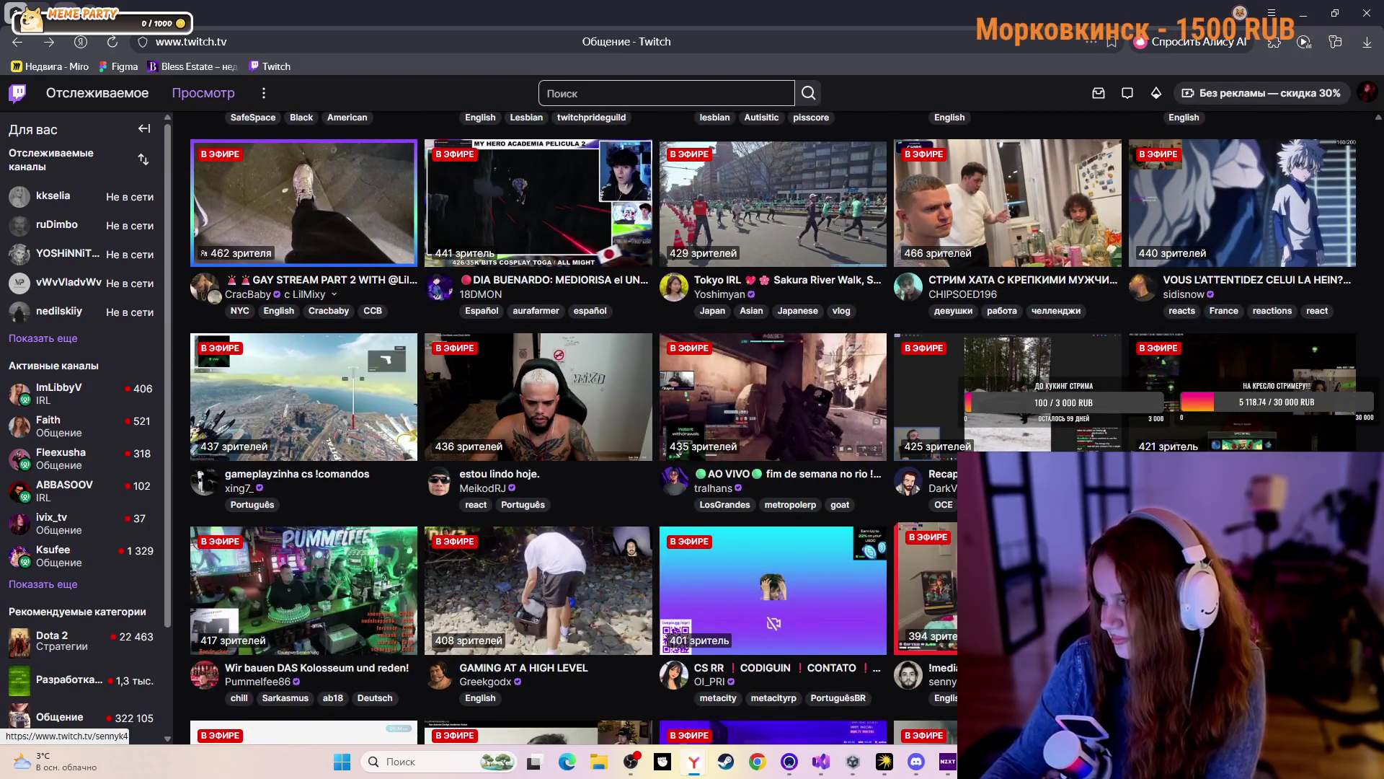
{"action": "scroll", "coordinate": [772, 444], "scroll_direction": "down", "scroll_amount": 5}
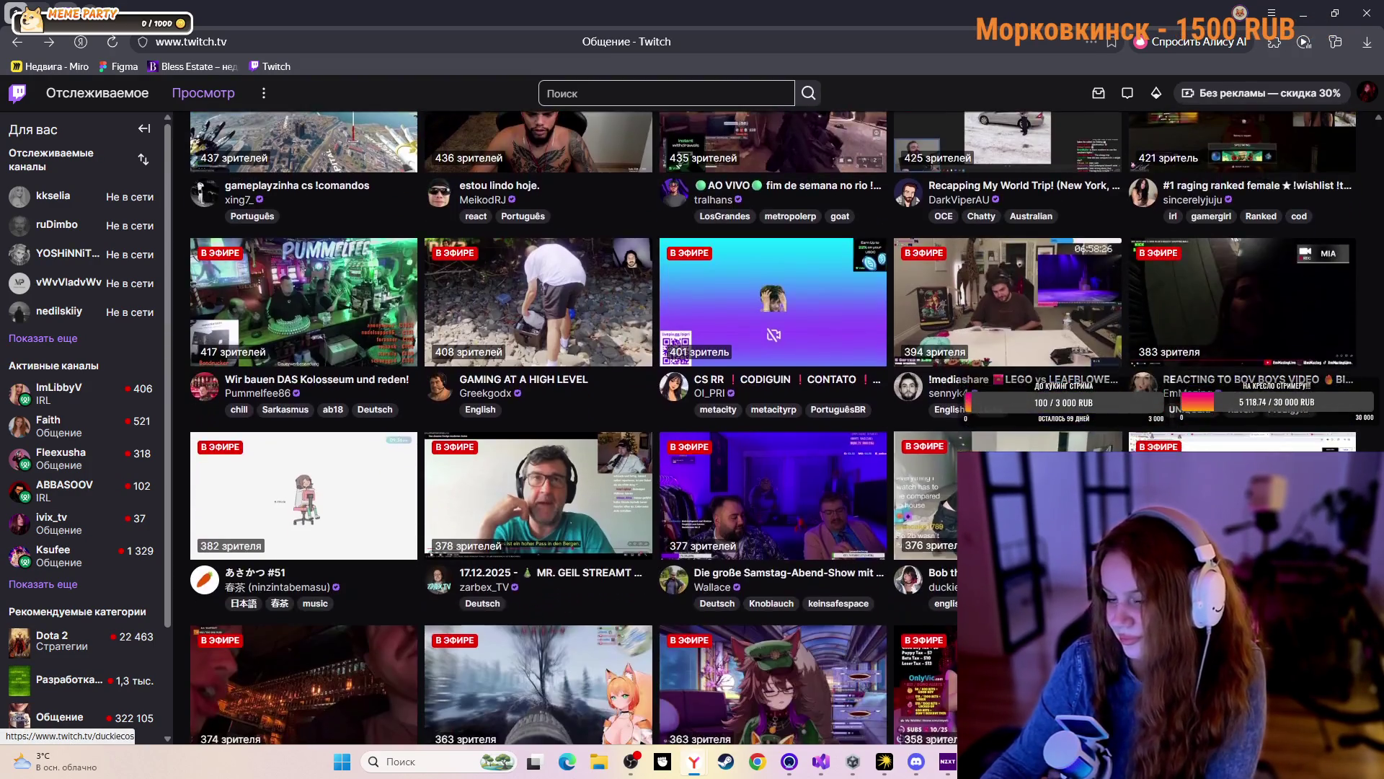
{"action": "scroll", "coordinate": [926, 599], "scroll_direction": "down", "scroll_amount": 1}
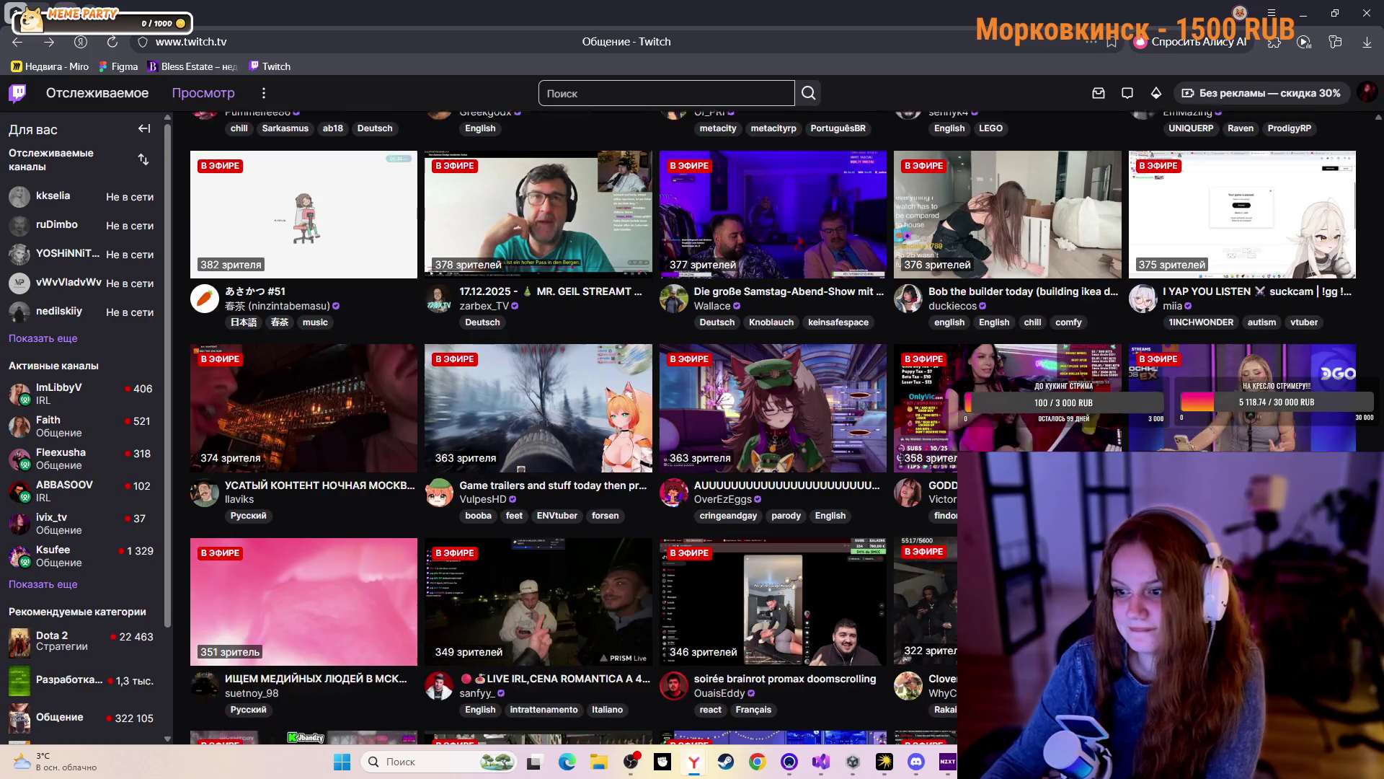
{"action": "scroll", "coordinate": [926, 598], "scroll_direction": "down", "scroll_amount": 9}
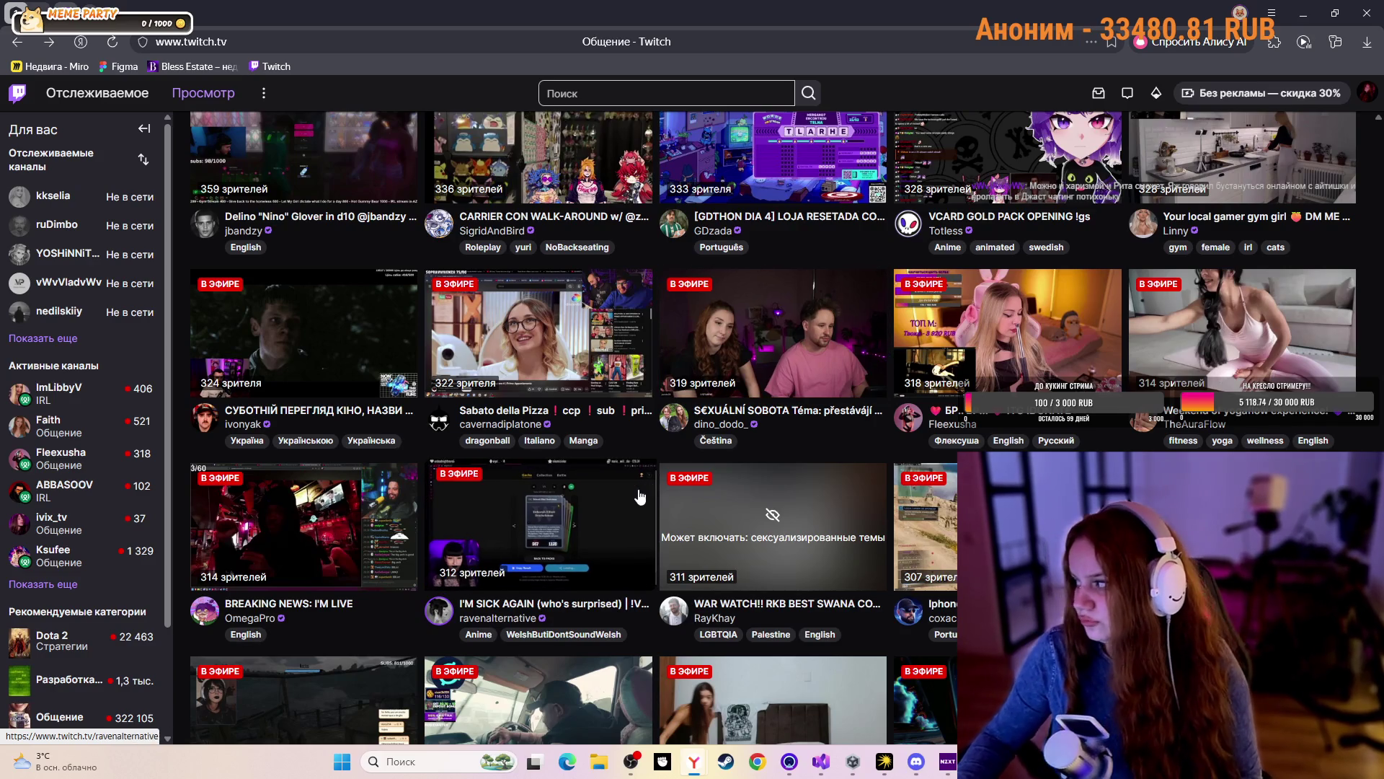
{"action": "scroll", "coordinate": [647, 384], "scroll_direction": "down", "scroll_amount": 12}
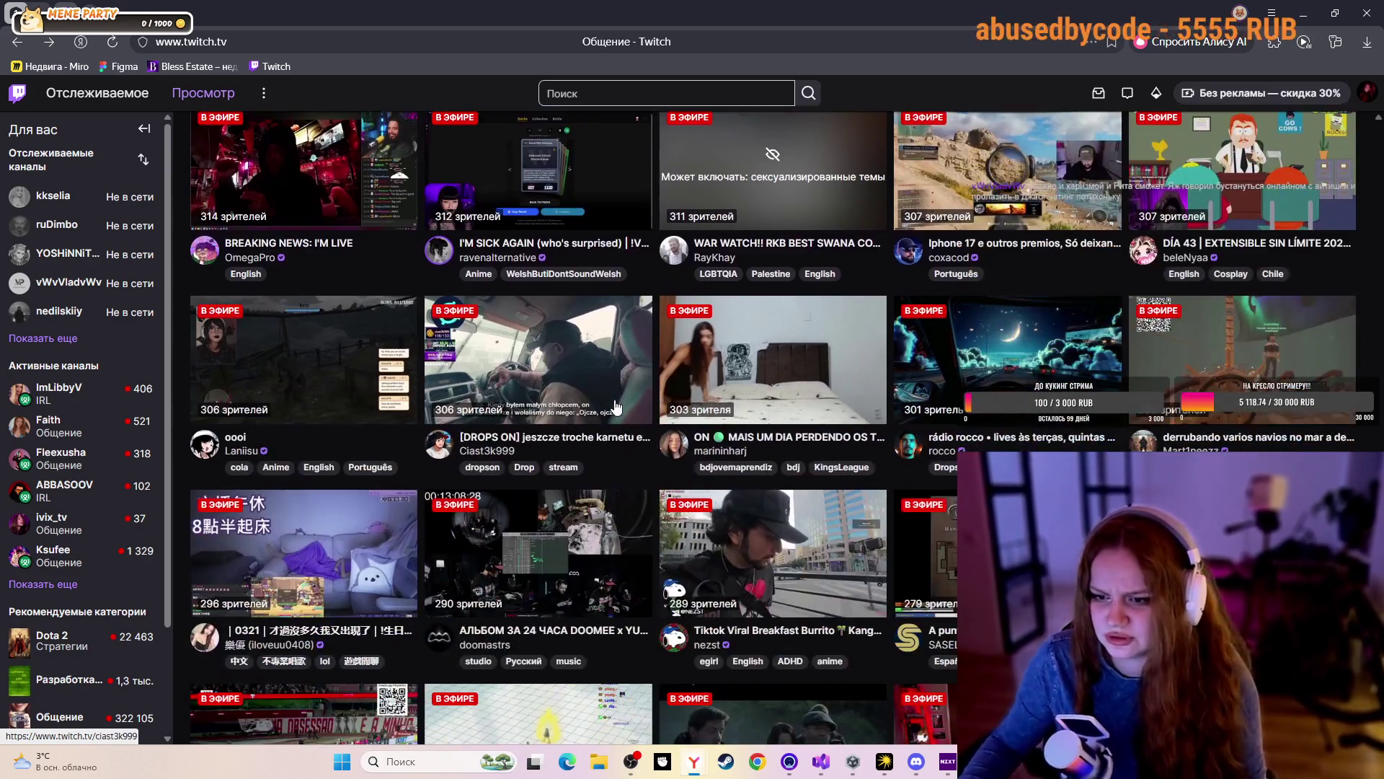
{"action": "scroll", "coordinate": [579, 444], "scroll_direction": "down", "scroll_amount": 5}
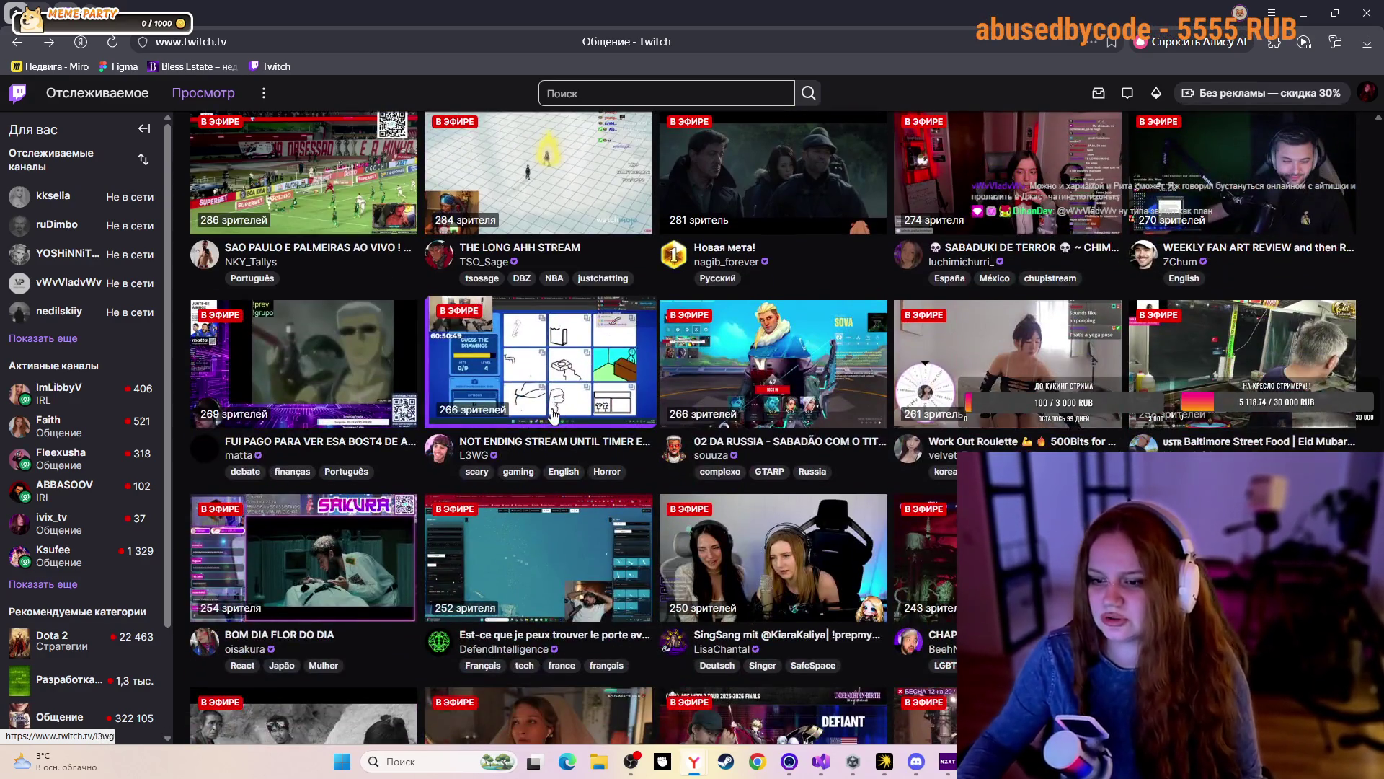
{"action": "scroll", "coordinate": [925, 488], "scroll_direction": "down", "scroll_amount": 4}
{"action": "scroll", "coordinate": [925, 487], "scroll_direction": "up", "scroll_amount": 2}
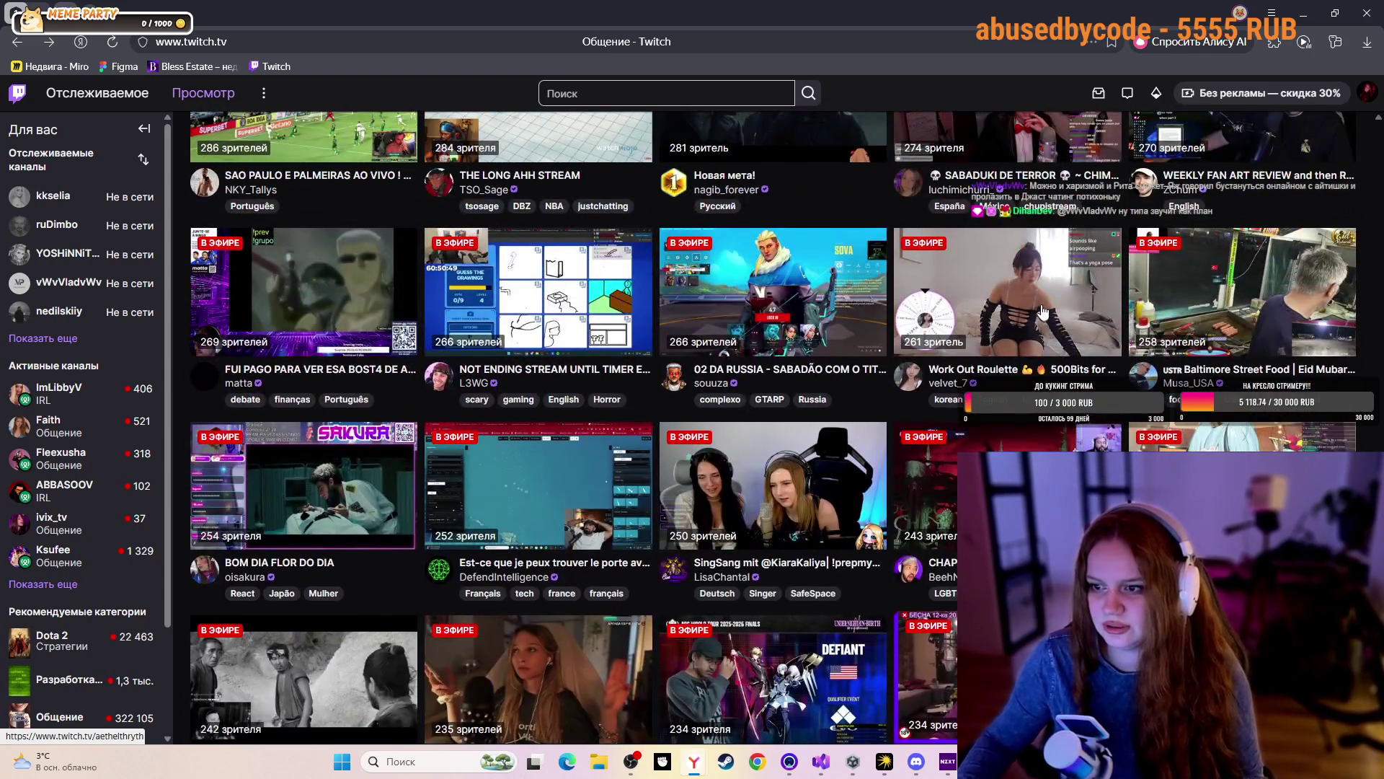
Watch velvet_7's Work Out Roulette stream unmuted at 12% volume, then return to the listing
{"action": "left_click", "coordinate": [1006, 289]}
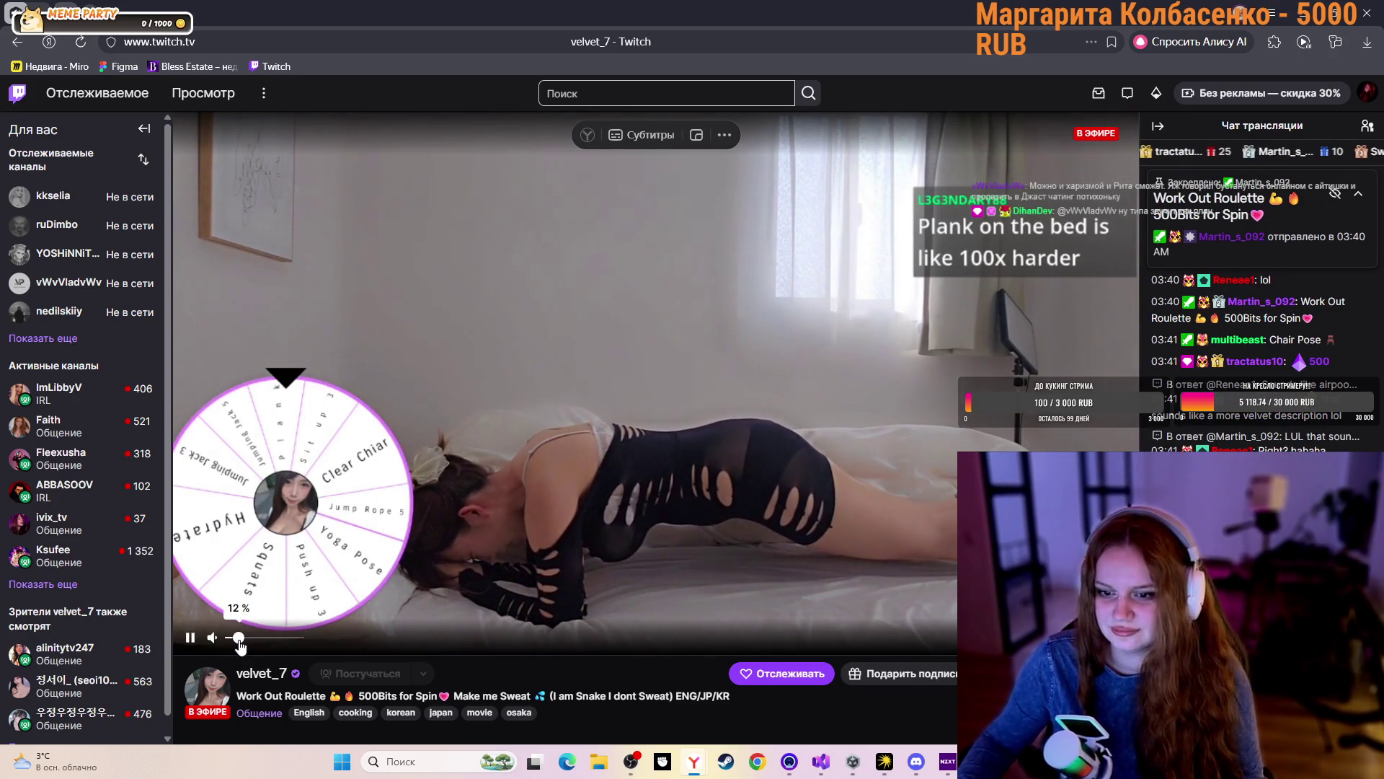
{"action": "left_click", "coordinate": [239, 638]}
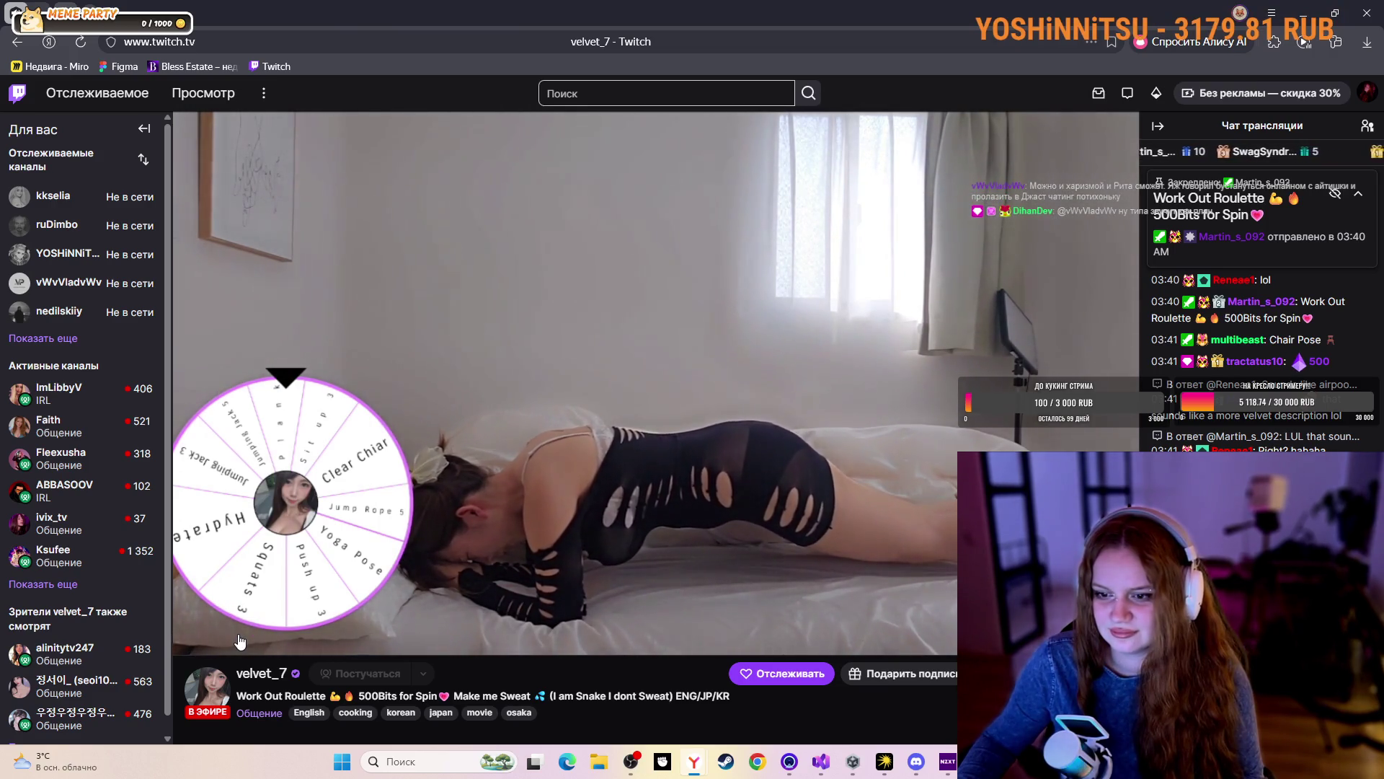
{"action": "mouse_move", "coordinate": [237, 639]}
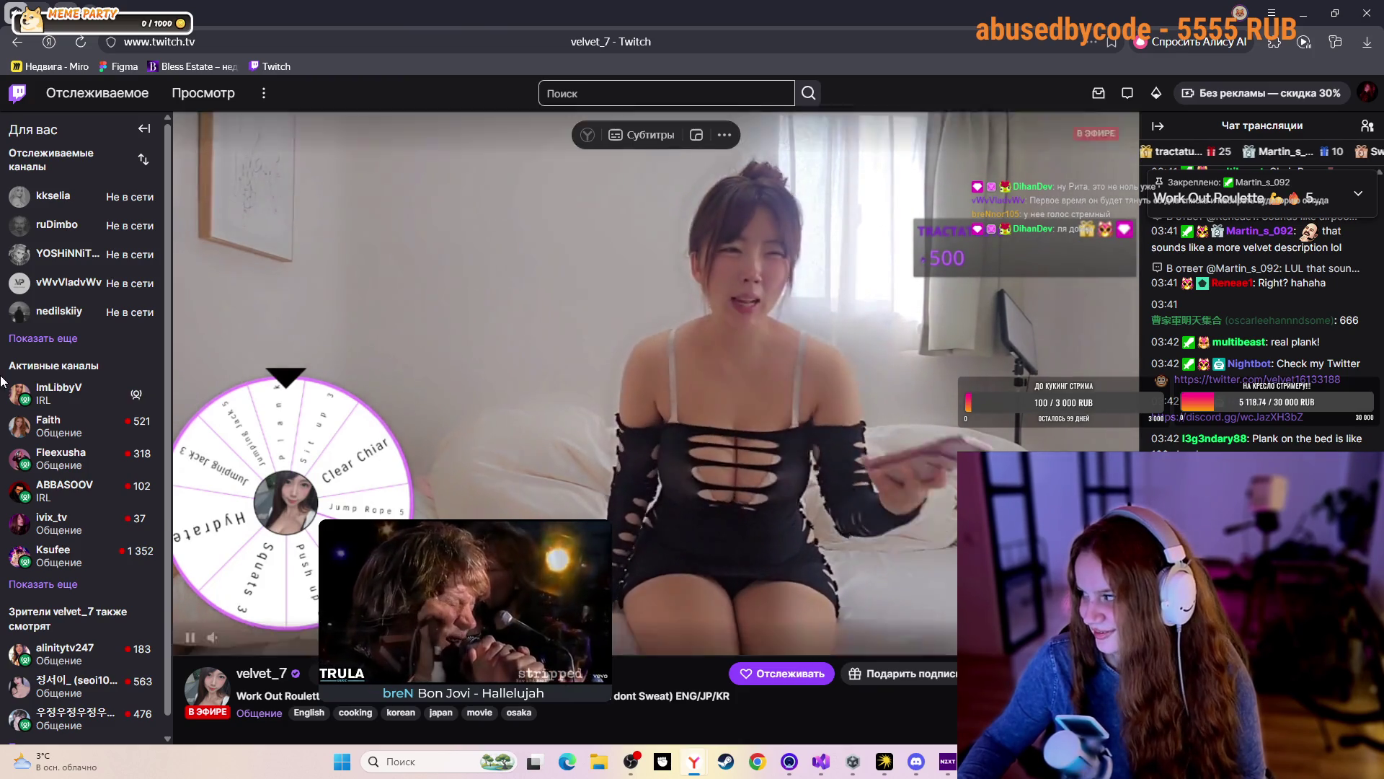
{"action": "mouse_move", "coordinate": [4, 390]}
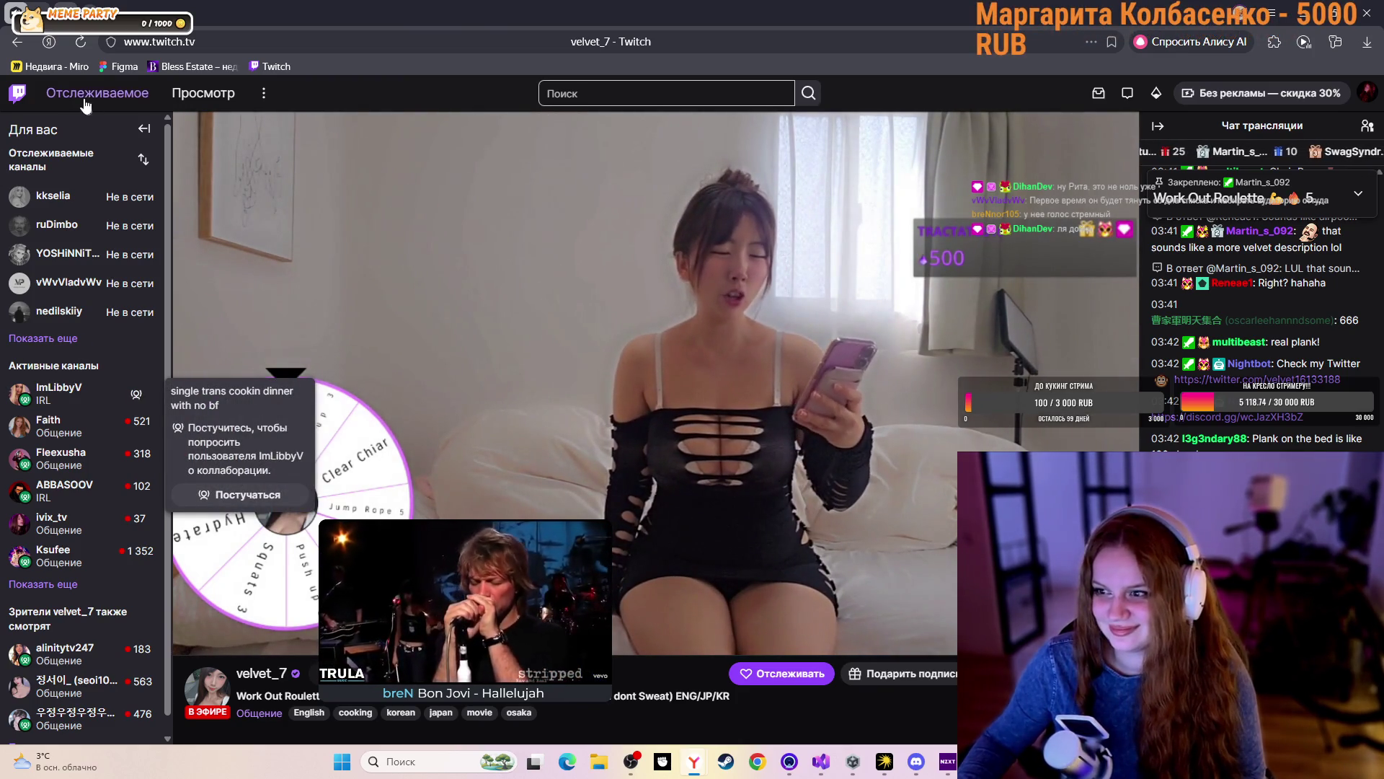
{"action": "left_click", "coordinate": [18, 41]}
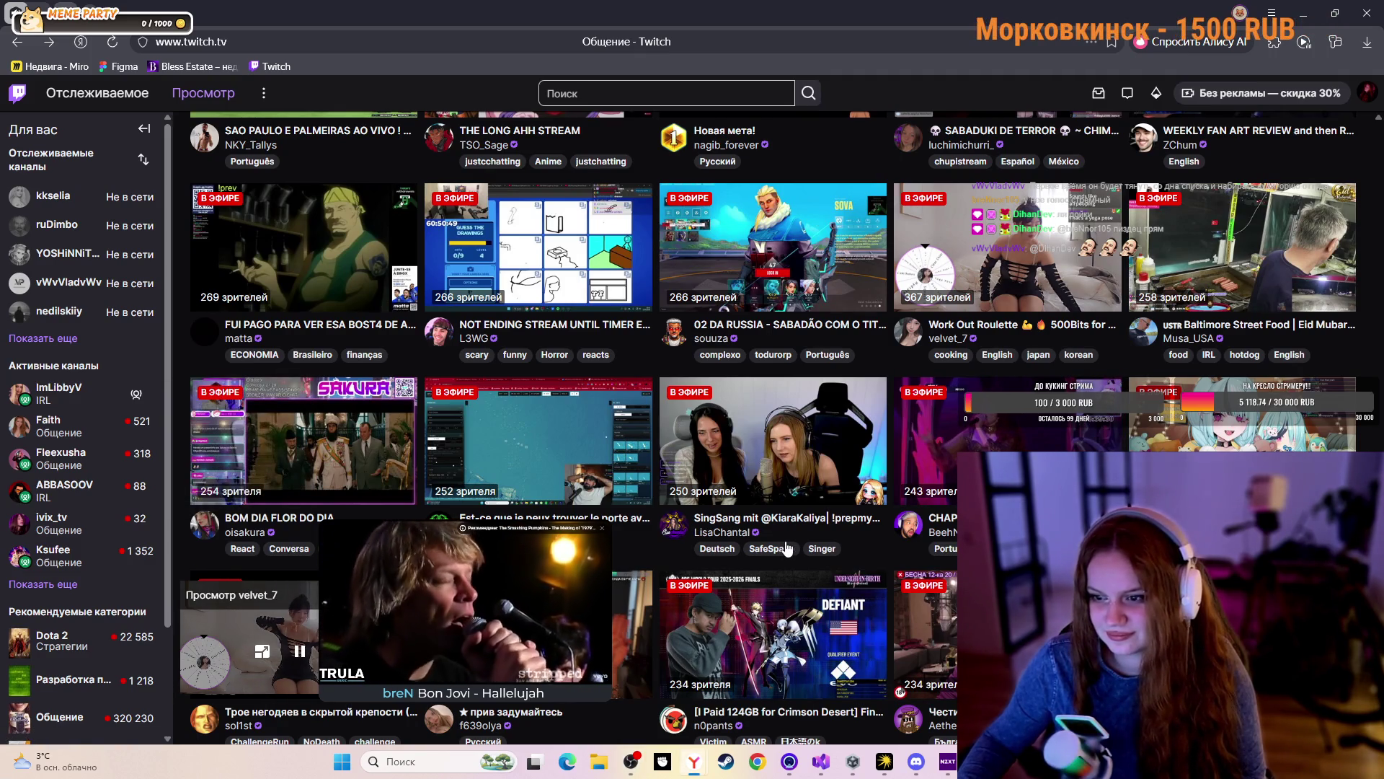
Scroll down the Just Chatting grid and open the PARTYYYYYY improv solo production stream
{"action": "scroll", "coordinate": [939, 468], "scroll_direction": "down", "scroll_amount": 7}
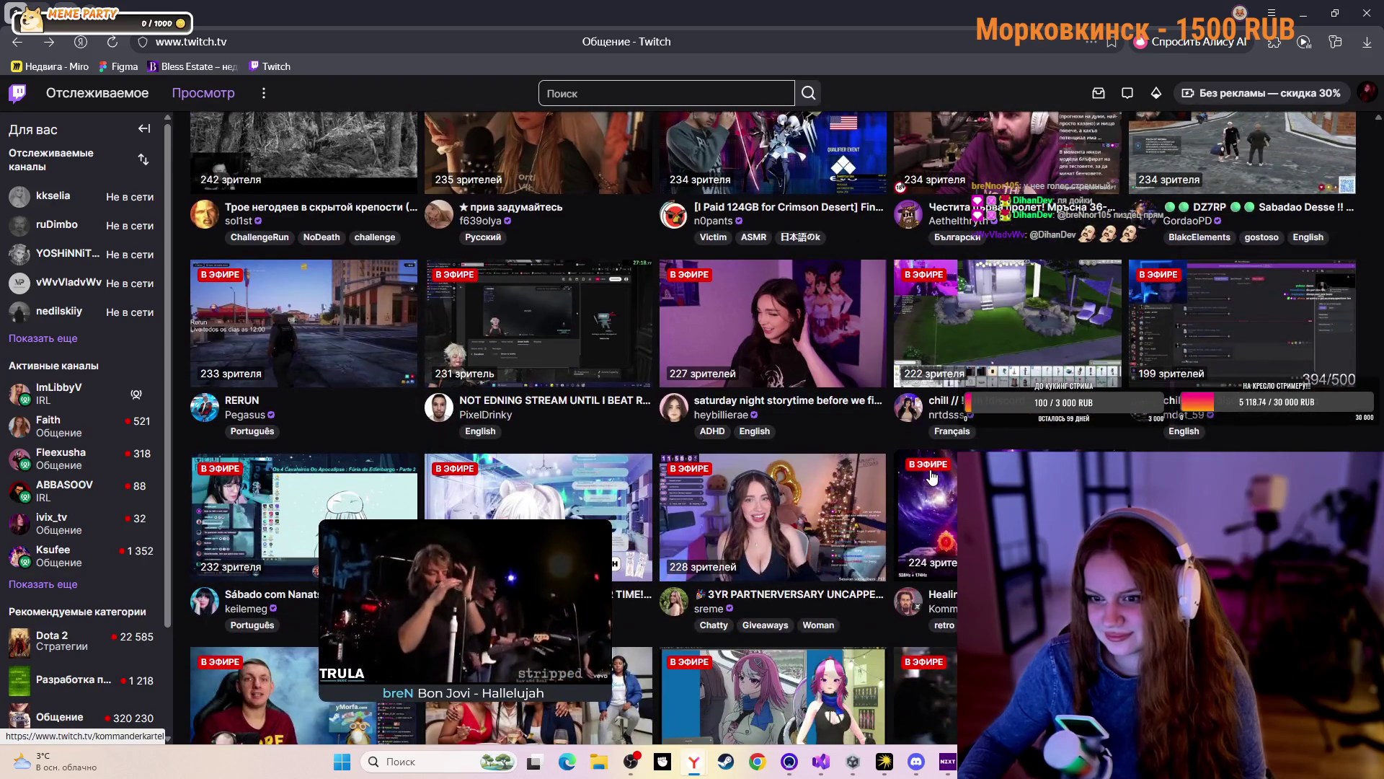
{"action": "scroll", "coordinate": [931, 475], "scroll_direction": "down", "scroll_amount": 2}
{"action": "scroll", "coordinate": [931, 476], "scroll_direction": "down", "scroll_amount": 5}
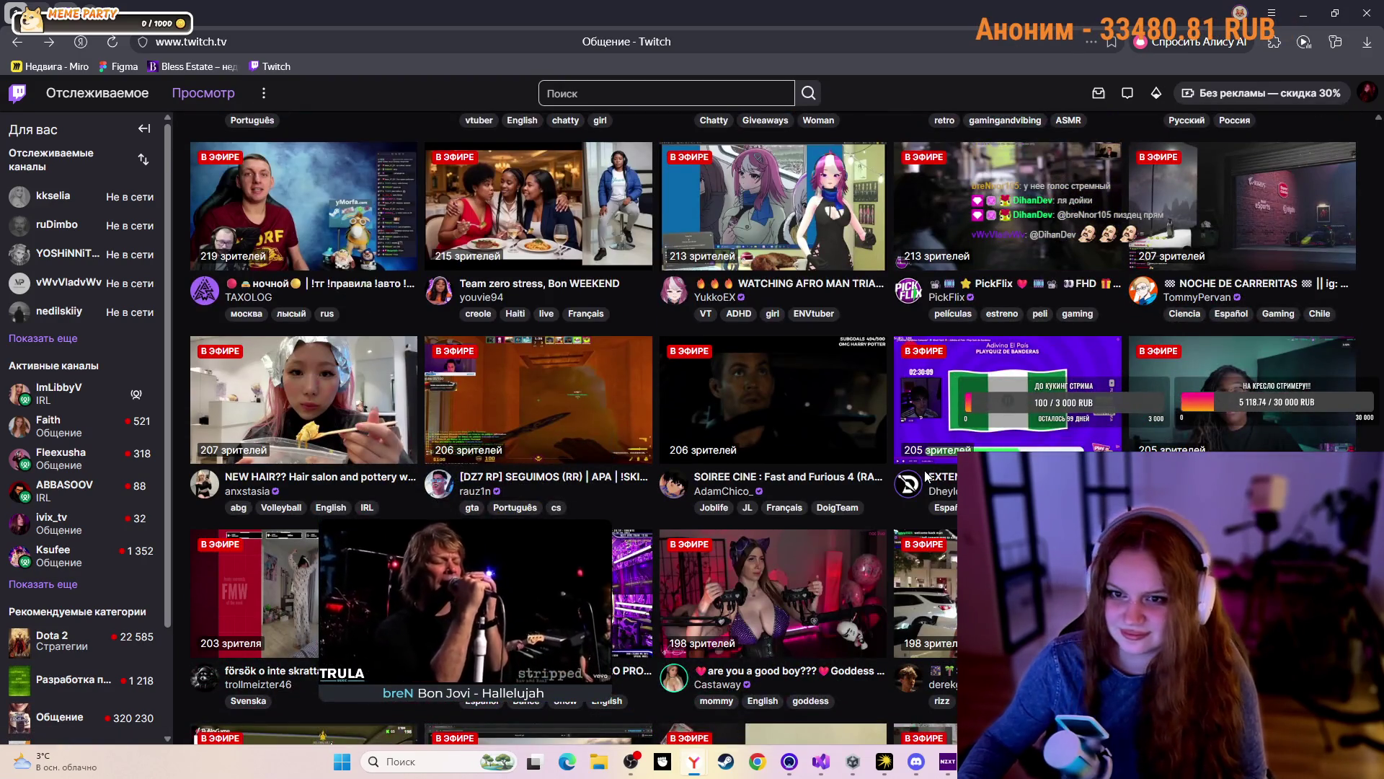
{"action": "scroll", "coordinate": [928, 476], "scroll_direction": "down", "scroll_amount": 5}
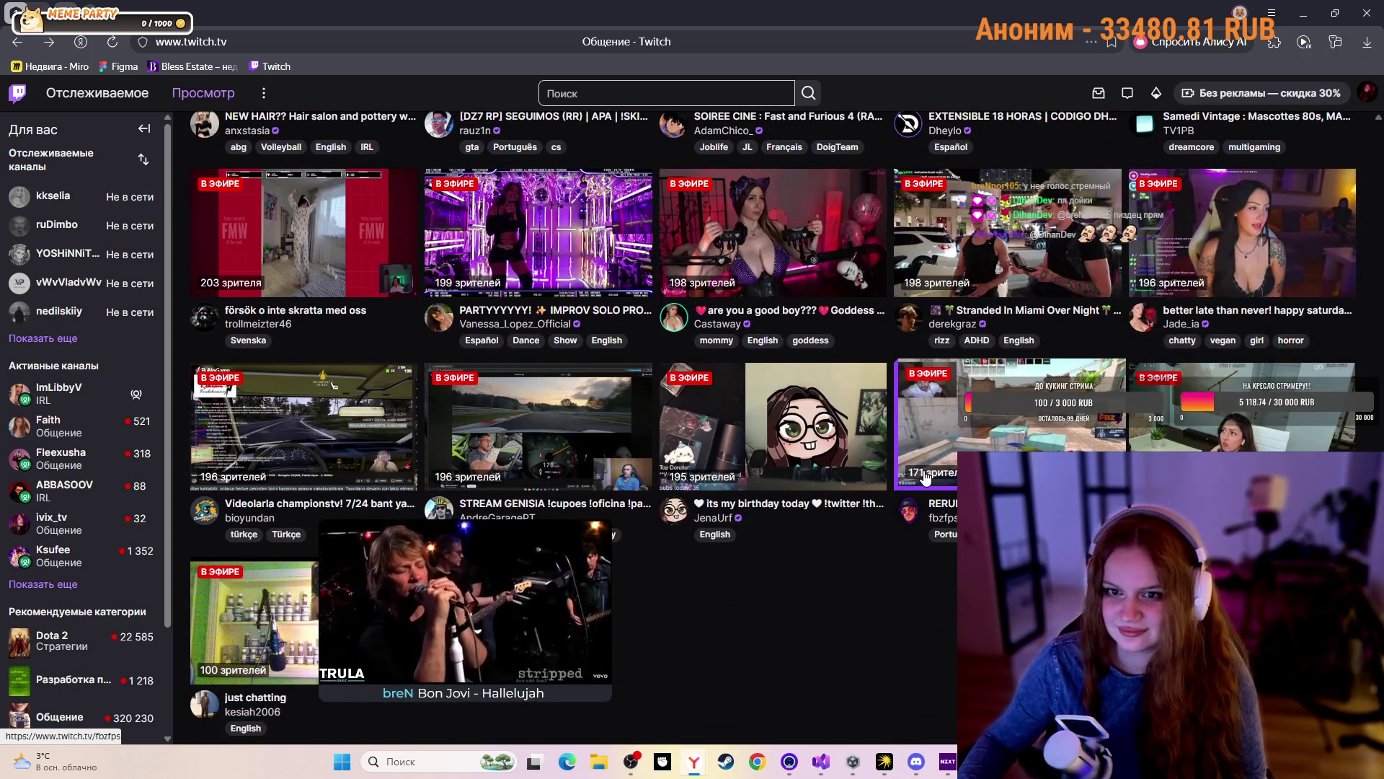
{"action": "left_click", "coordinate": [566, 254]}
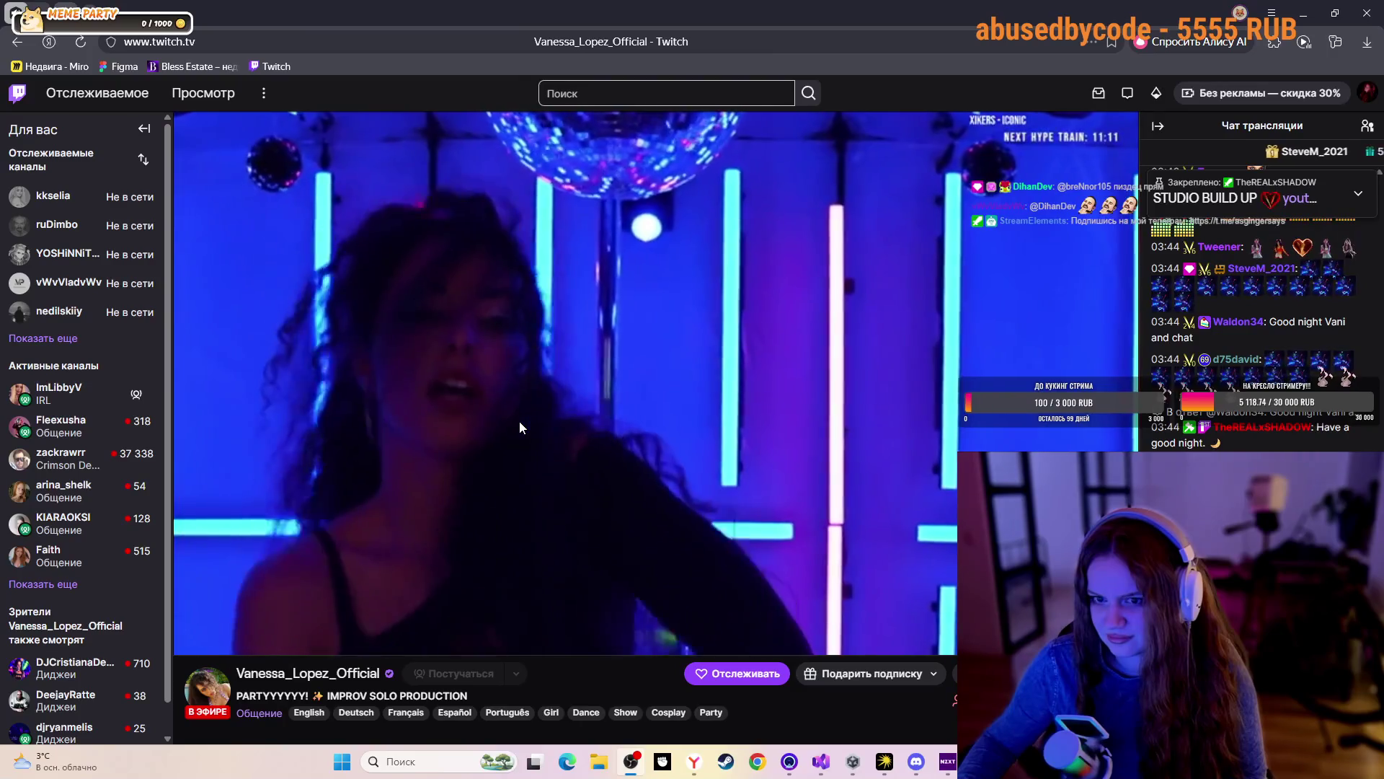
Go back from the party stream to the Общение category page
{"action": "key", "text": "alt+Left"}
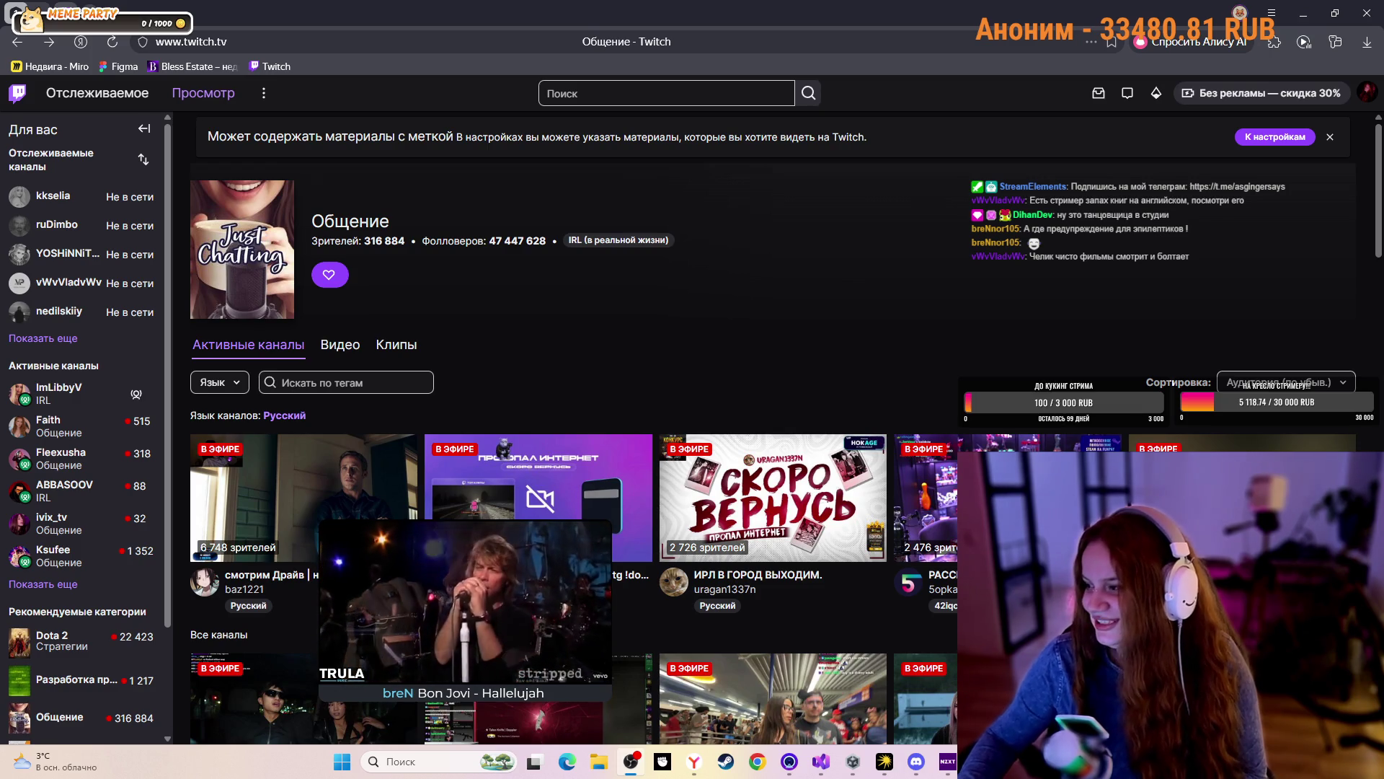
Scroll down the Все каналы grid and open Ms_Tricky's co-streamed broadcast
{"action": "scroll", "coordinate": [942, 192], "scroll_direction": "down", "scroll_amount": 6}
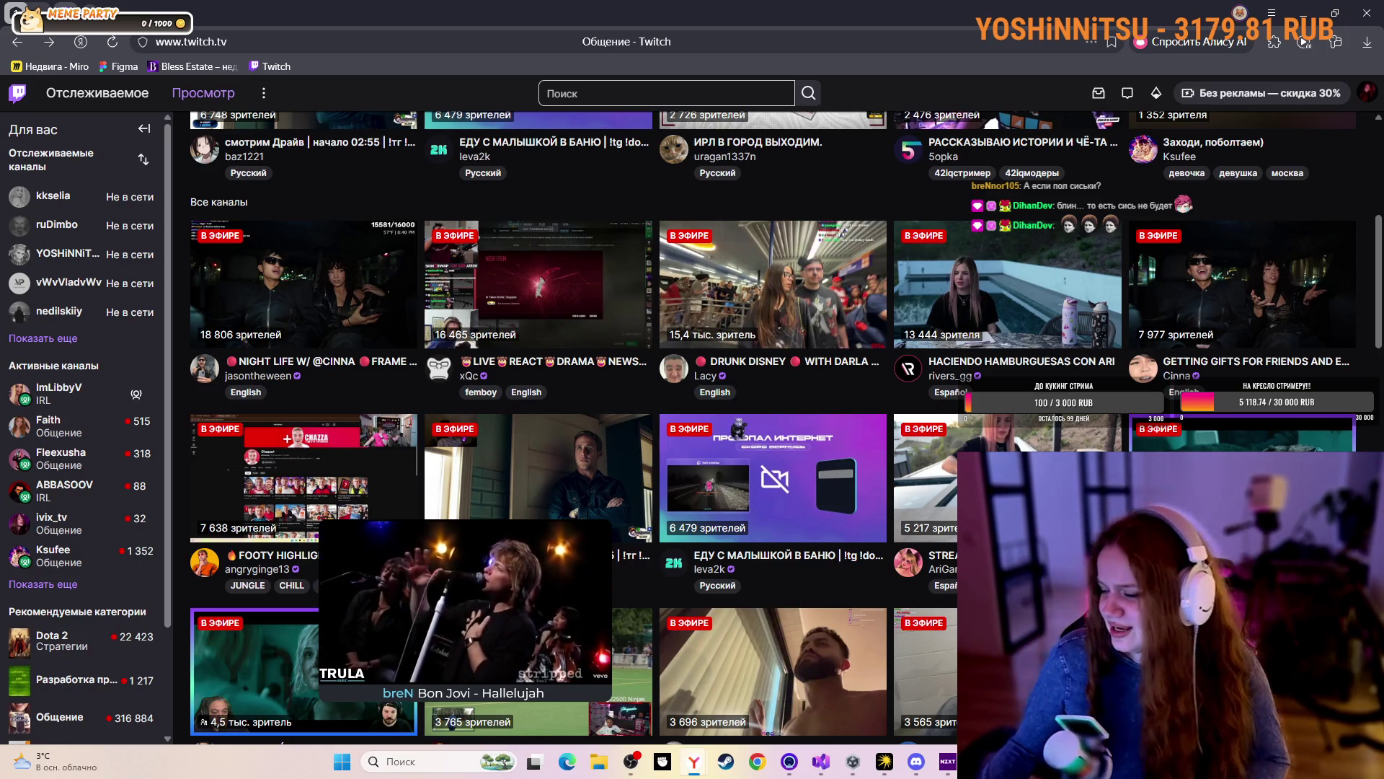
{"action": "scroll", "coordinate": [710, 524], "scroll_direction": "down", "scroll_amount": 8}
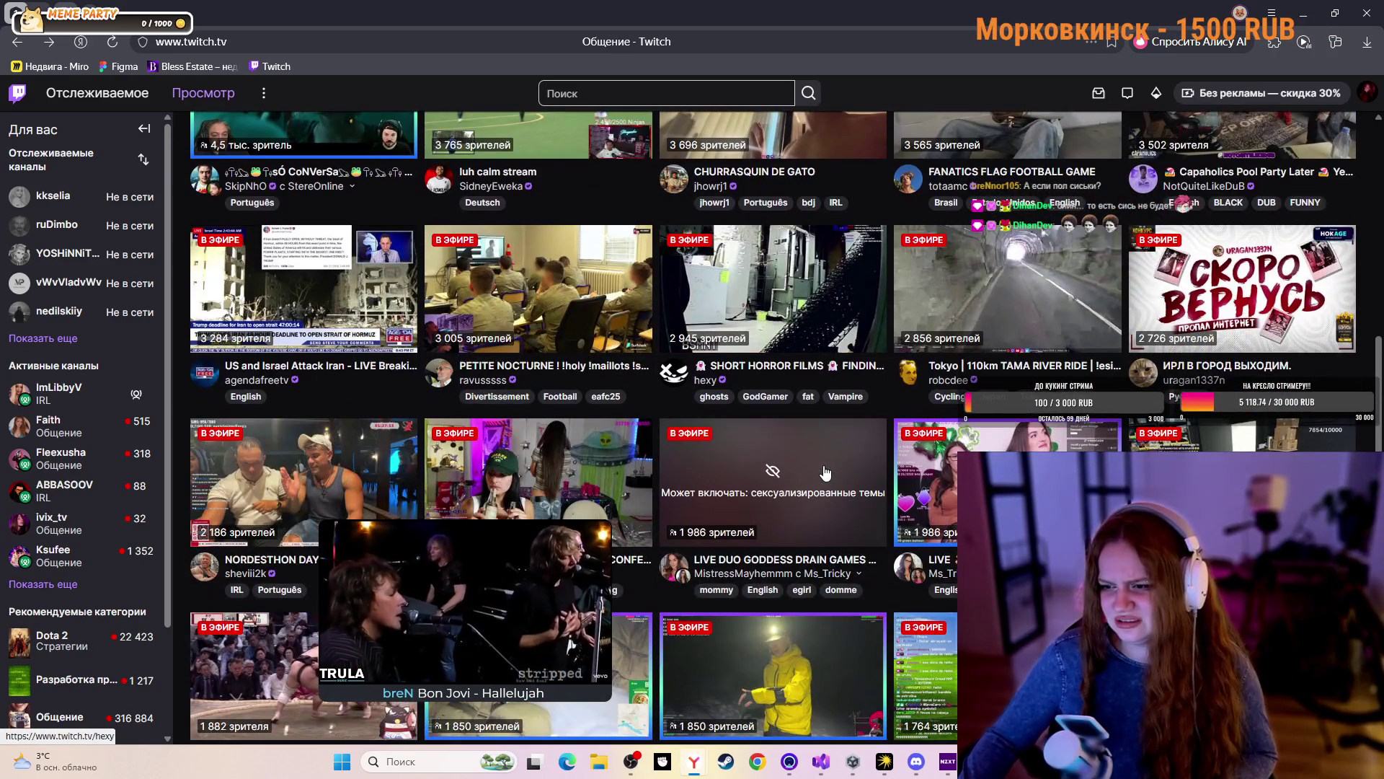
{"action": "left_click", "coordinate": [915, 477]}
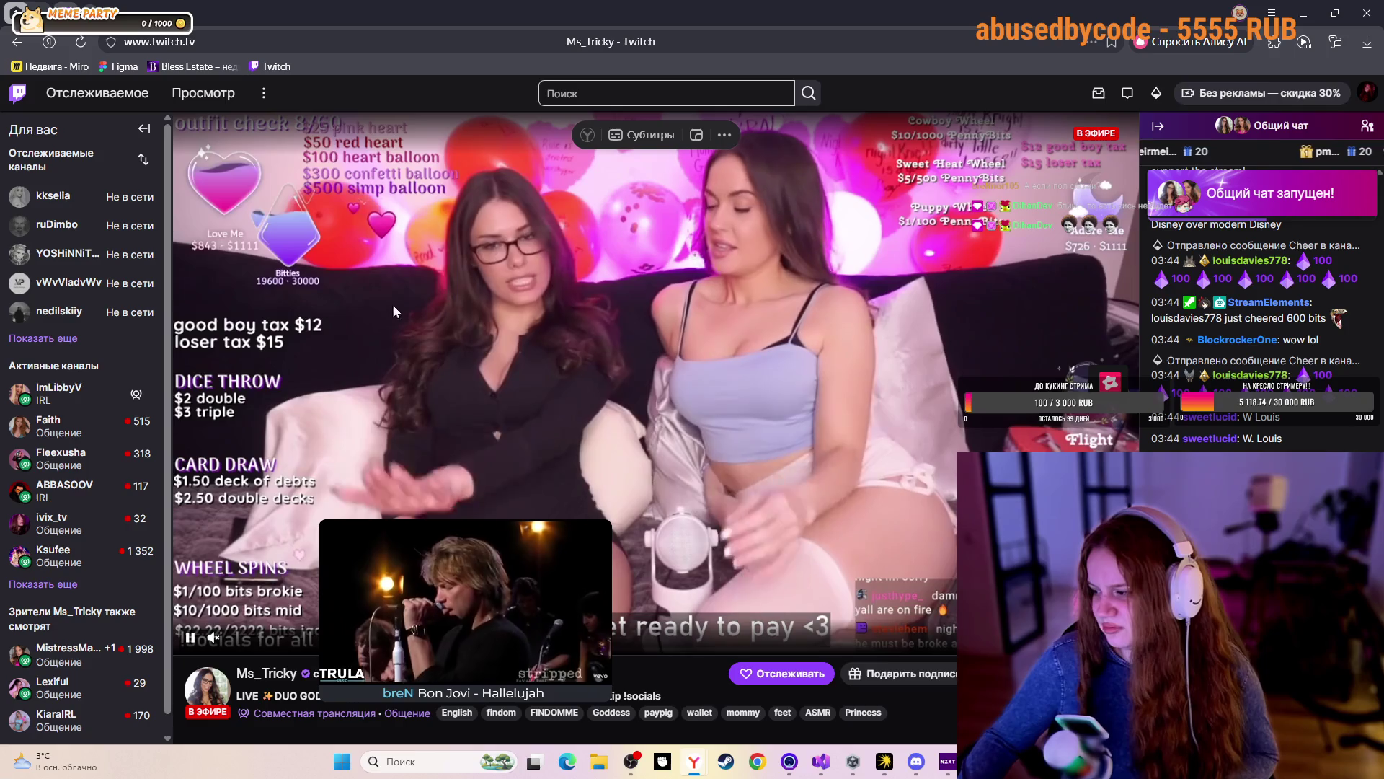
{"action": "left_click", "coordinate": [26, 42]}
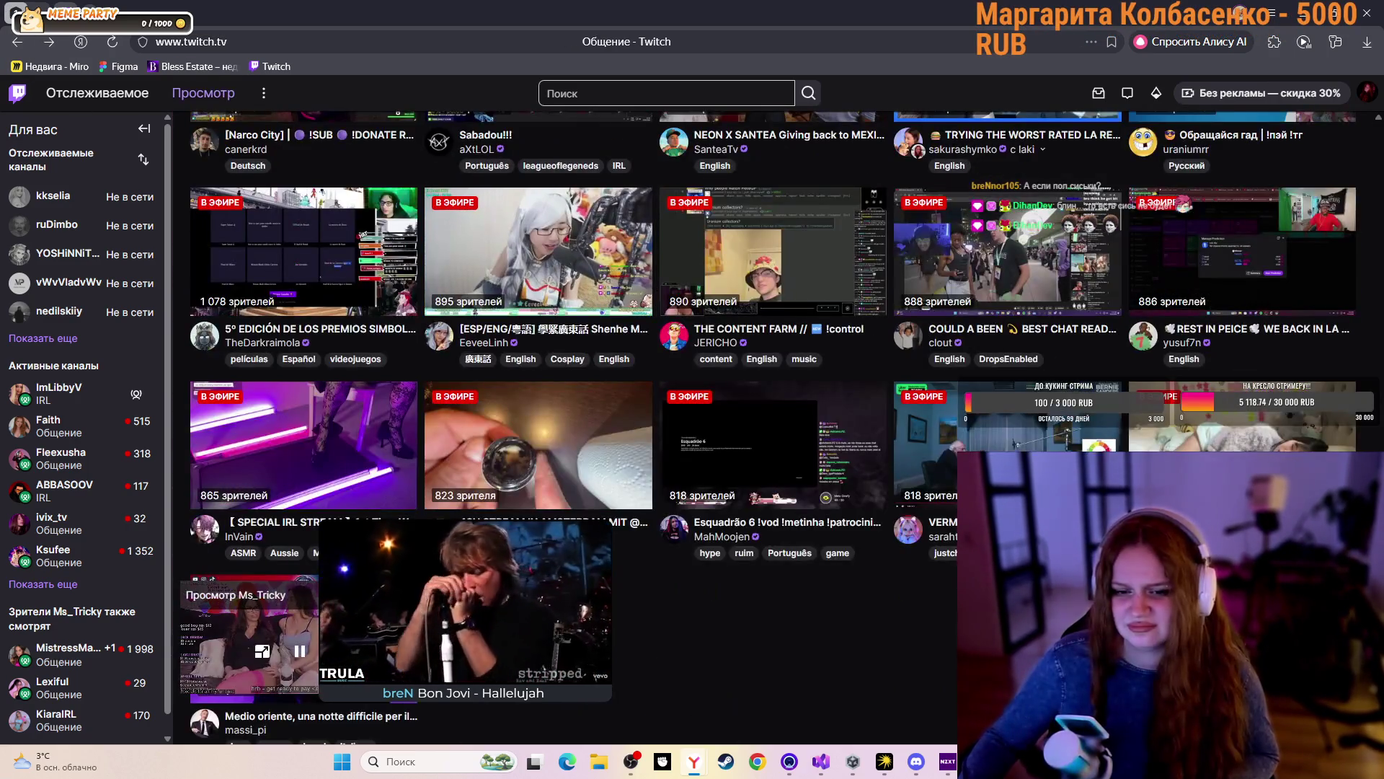
Close the old mini player, open InVain's SPECIAL IRL STREAM and read its About panels
{"action": "left_click", "coordinate": [306, 595]}
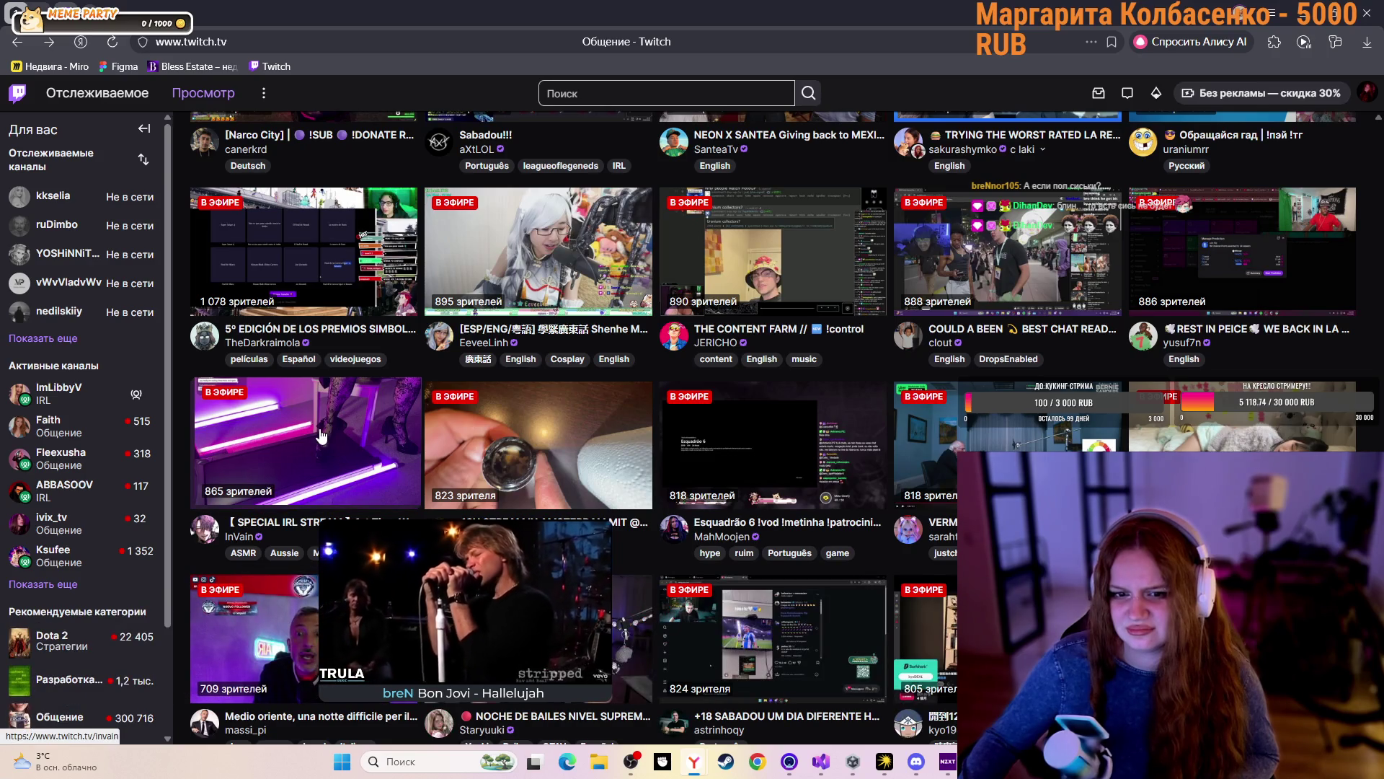
{"action": "left_click", "coordinate": [321, 435]}
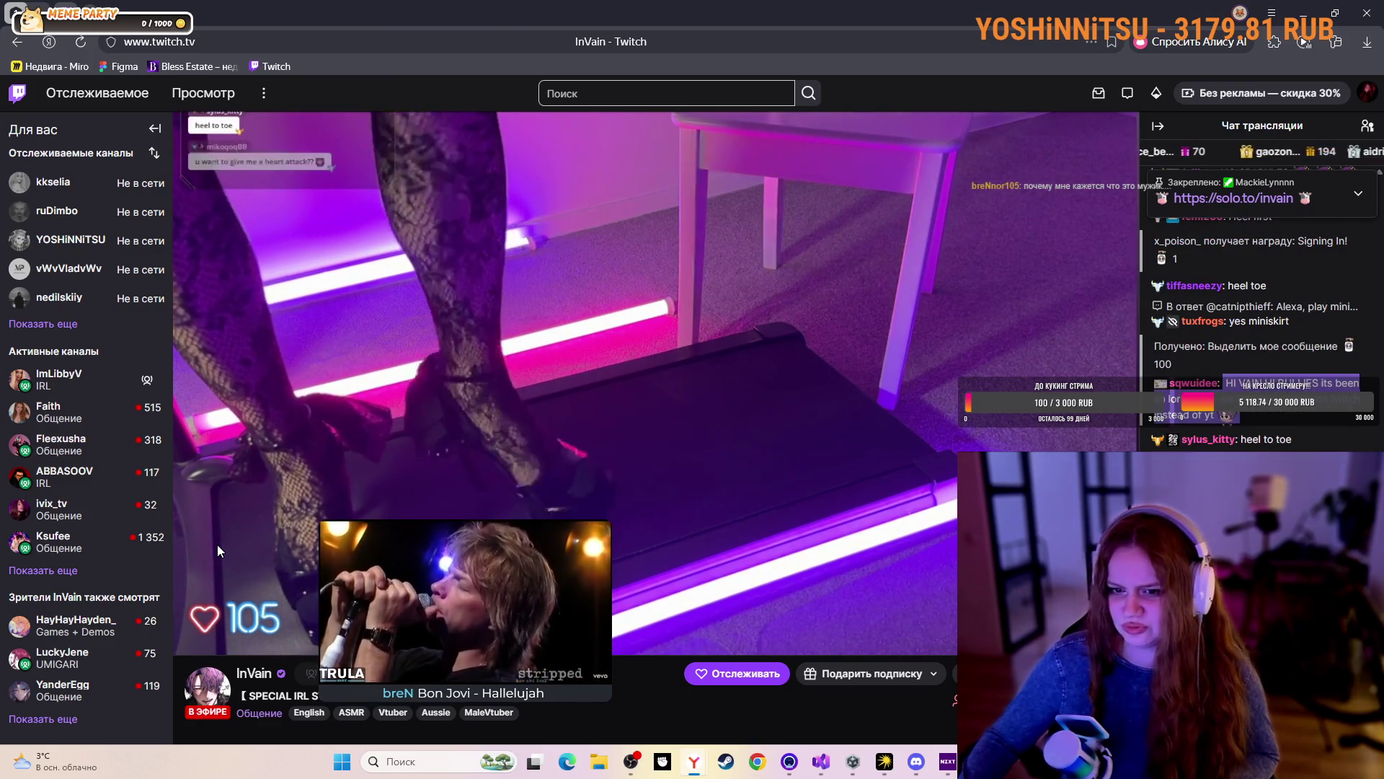
{"action": "scroll", "coordinate": [218, 544], "scroll_direction": "down", "scroll_amount": 1}
{"action": "scroll", "coordinate": [656, 433], "scroll_direction": "down", "scroll_amount": 5}
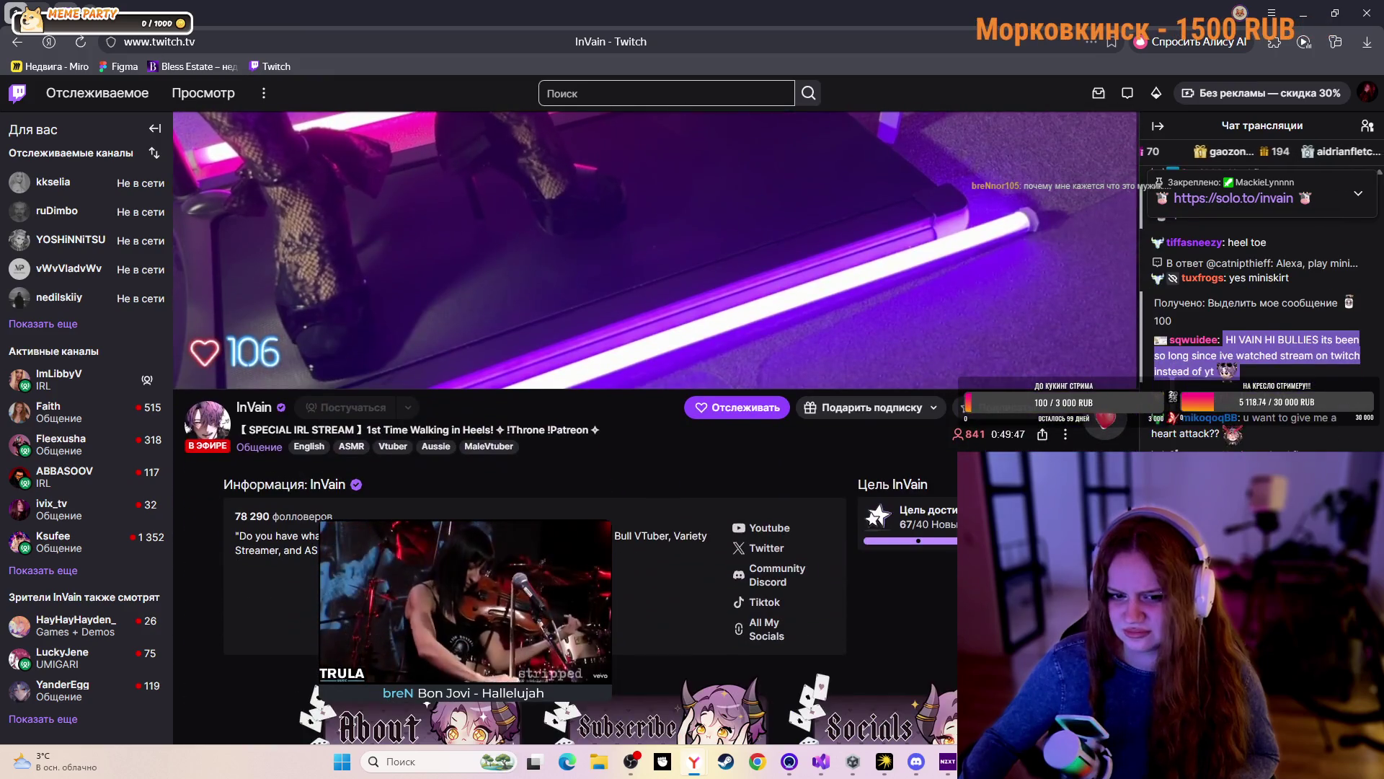
{"action": "scroll", "coordinate": [620, 432], "scroll_direction": "down", "scroll_amount": 4}
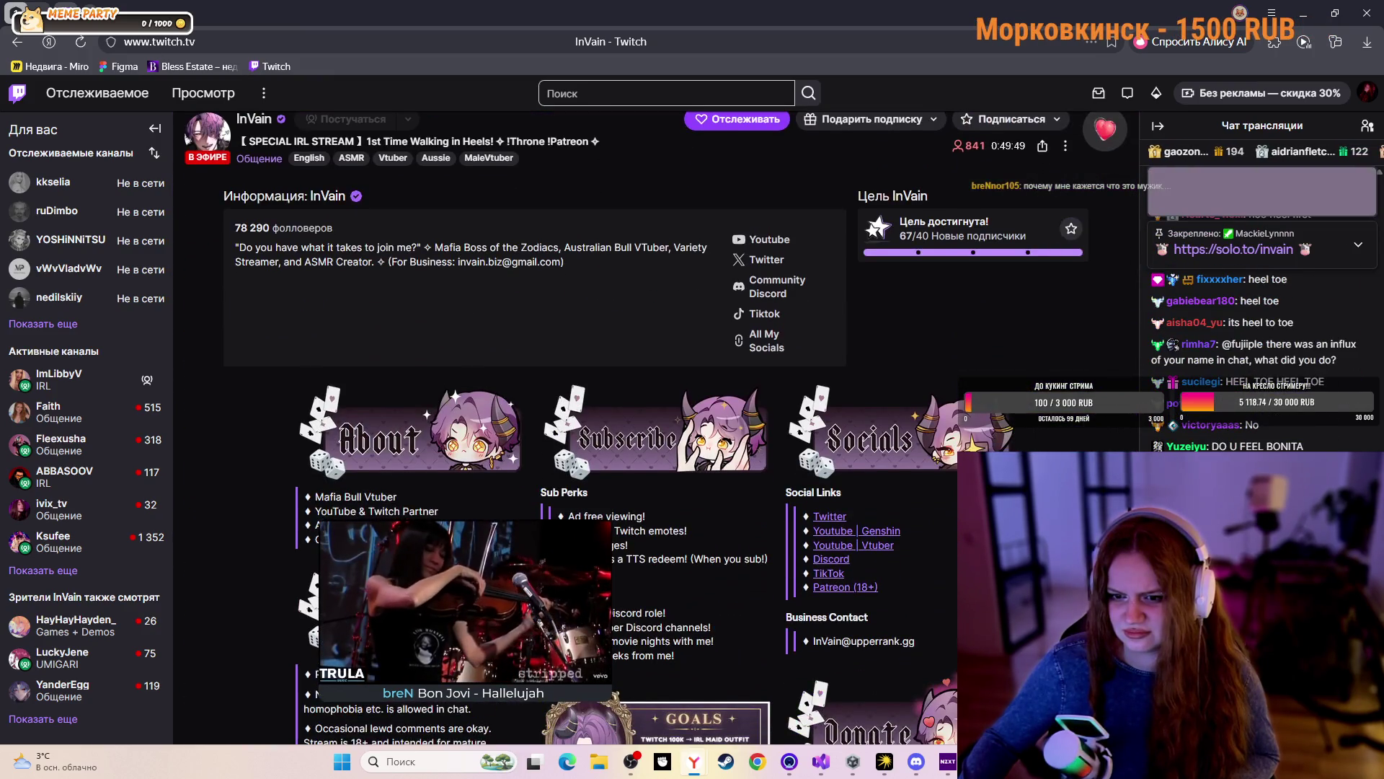
{"action": "scroll", "coordinate": [656, 432], "scroll_direction": "down", "scroll_amount": 10}
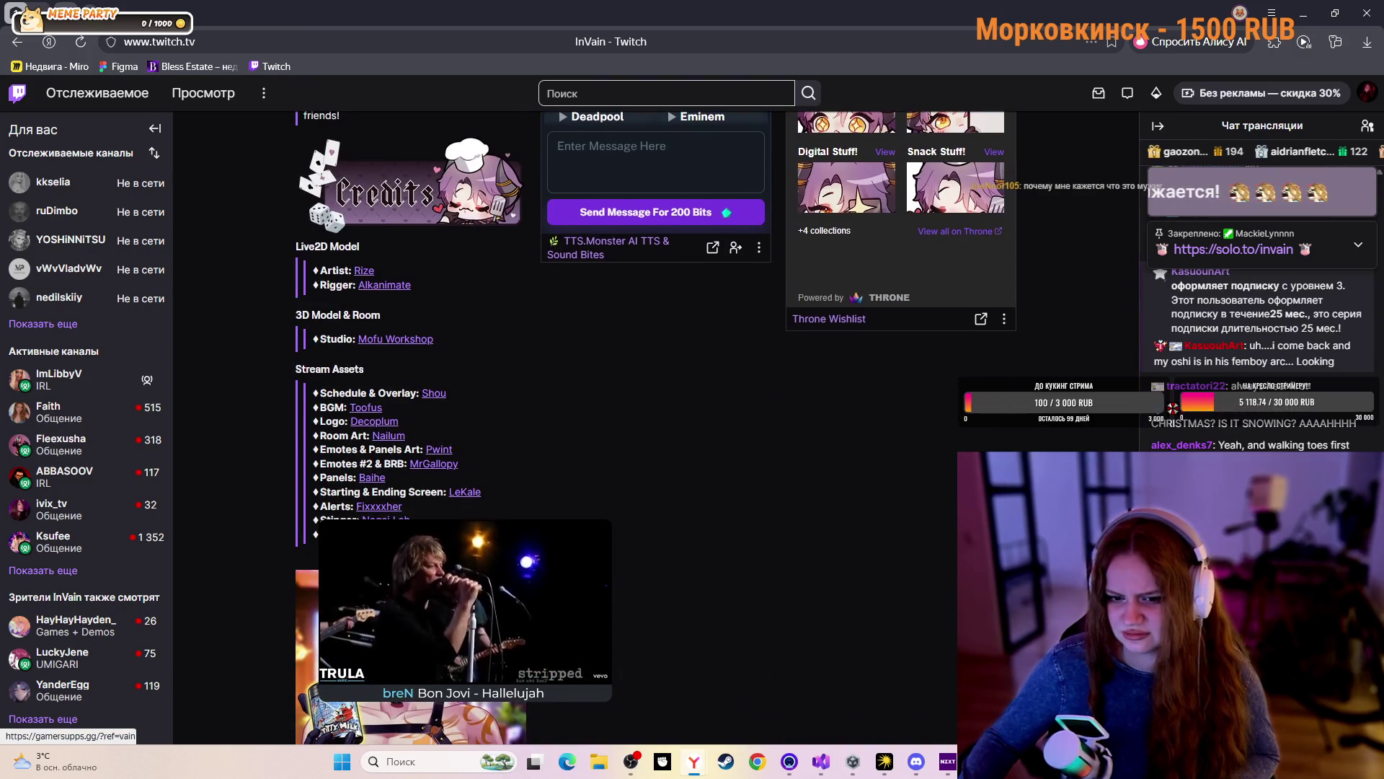
{"action": "scroll", "coordinate": [656, 433], "scroll_direction": "down", "scroll_amount": 2}
Scroll back up the IRL stream page and return to the Общение listing
{"action": "scroll", "coordinate": [656, 432], "scroll_direction": "up", "scroll_amount": 6}
{"action": "scroll", "coordinate": [656, 433], "scroll_direction": "up", "scroll_amount": 10}
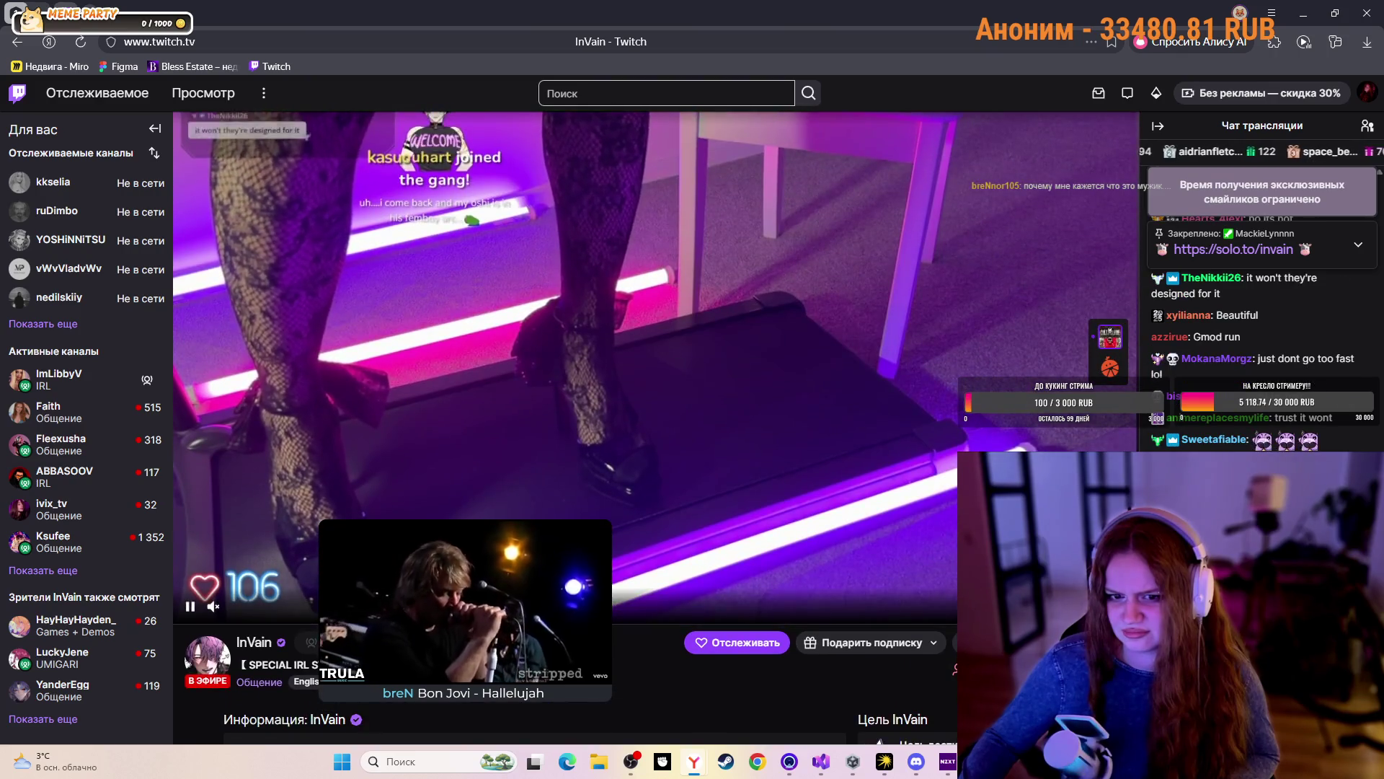
{"action": "scroll", "coordinate": [657, 433], "scroll_direction": "up", "scroll_amount": 1}
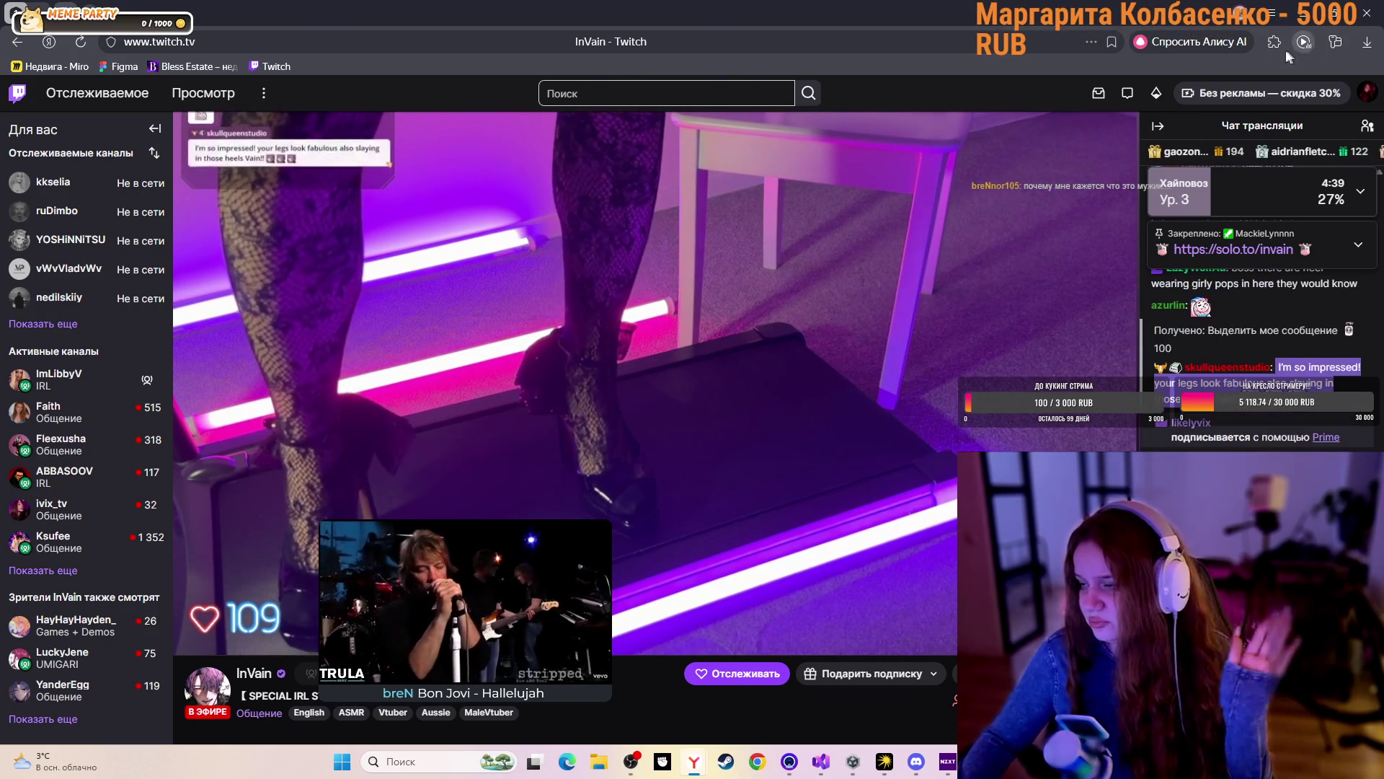
{"action": "left_click", "coordinate": [26, 44]}
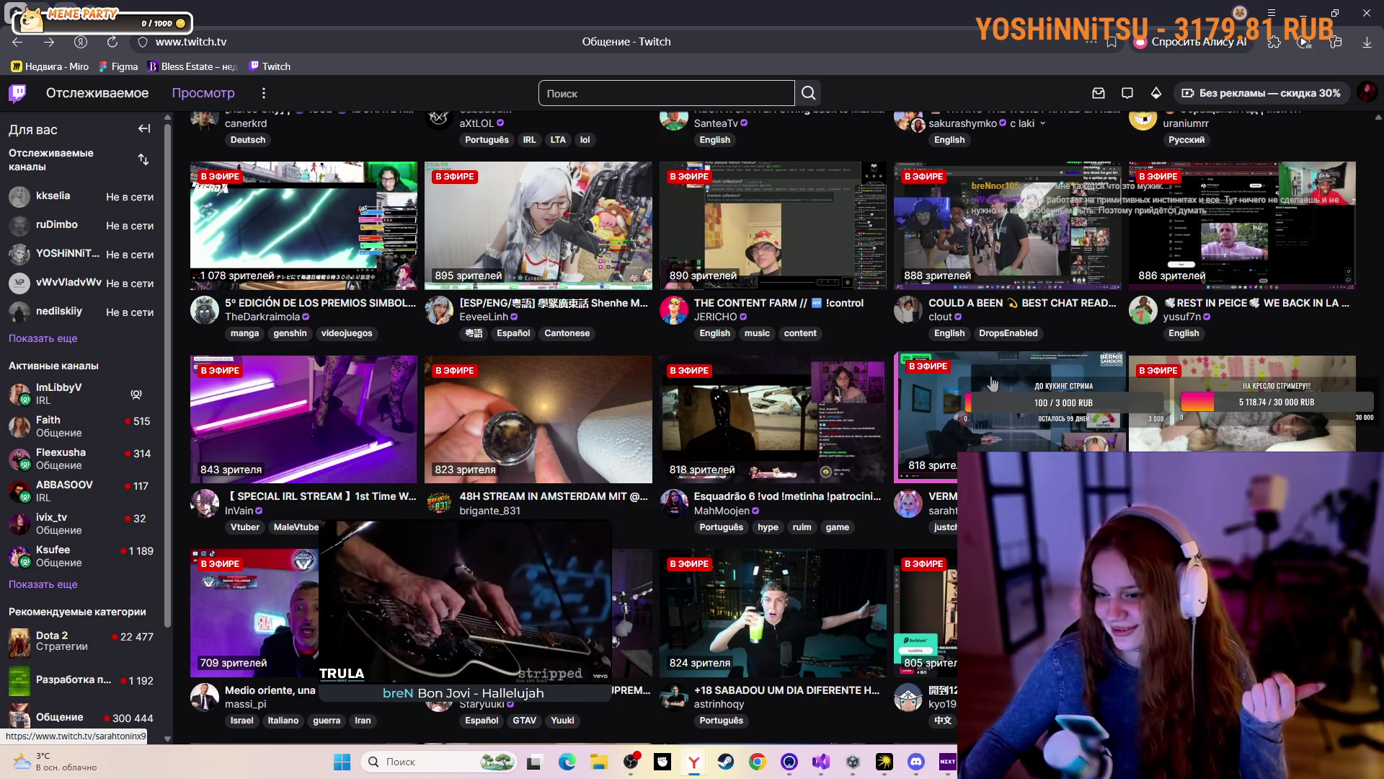
Scroll further down and open 문뚜아 (ddooyaa)'s rerun New VOD stream
{"action": "scroll", "coordinate": [956, 384], "scroll_direction": "down", "scroll_amount": 3}
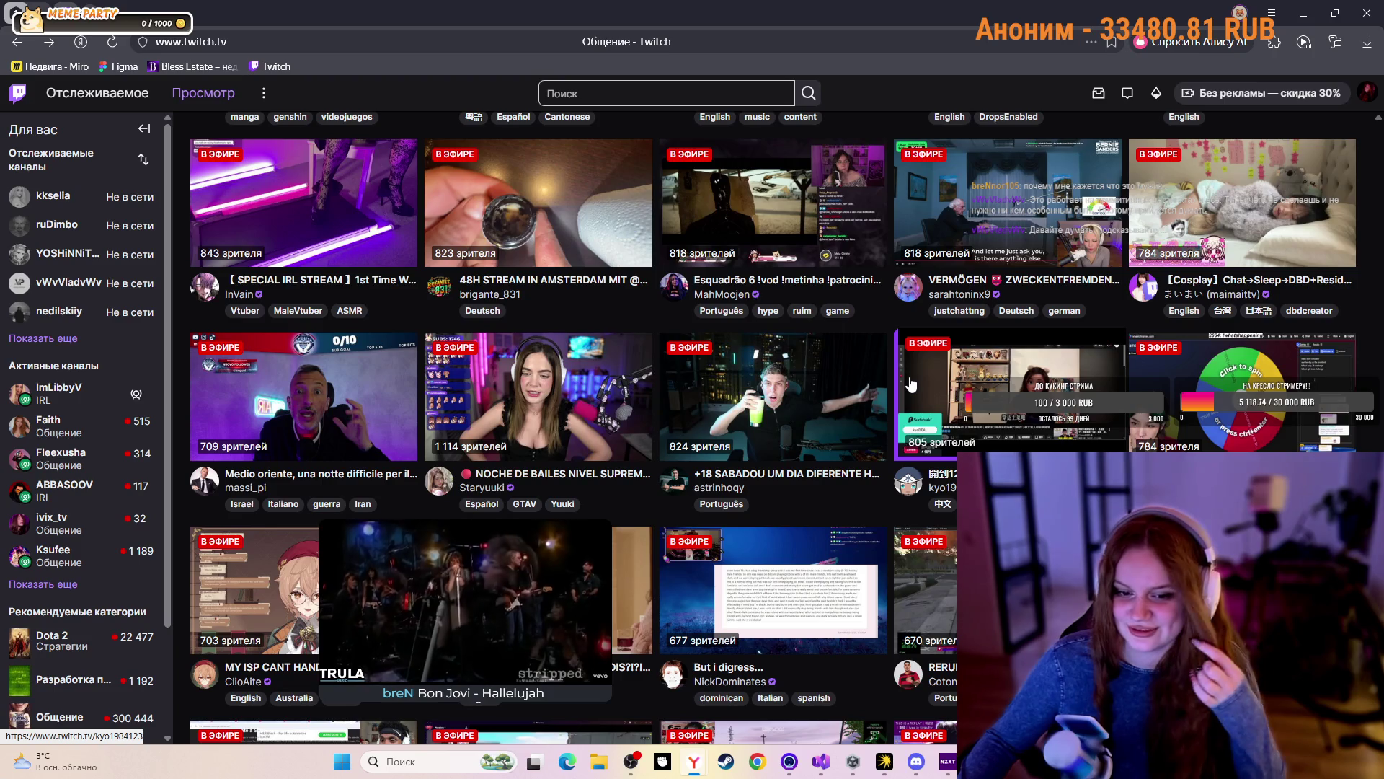
{"action": "scroll", "coordinate": [680, 384], "scroll_direction": "down", "scroll_amount": 5}
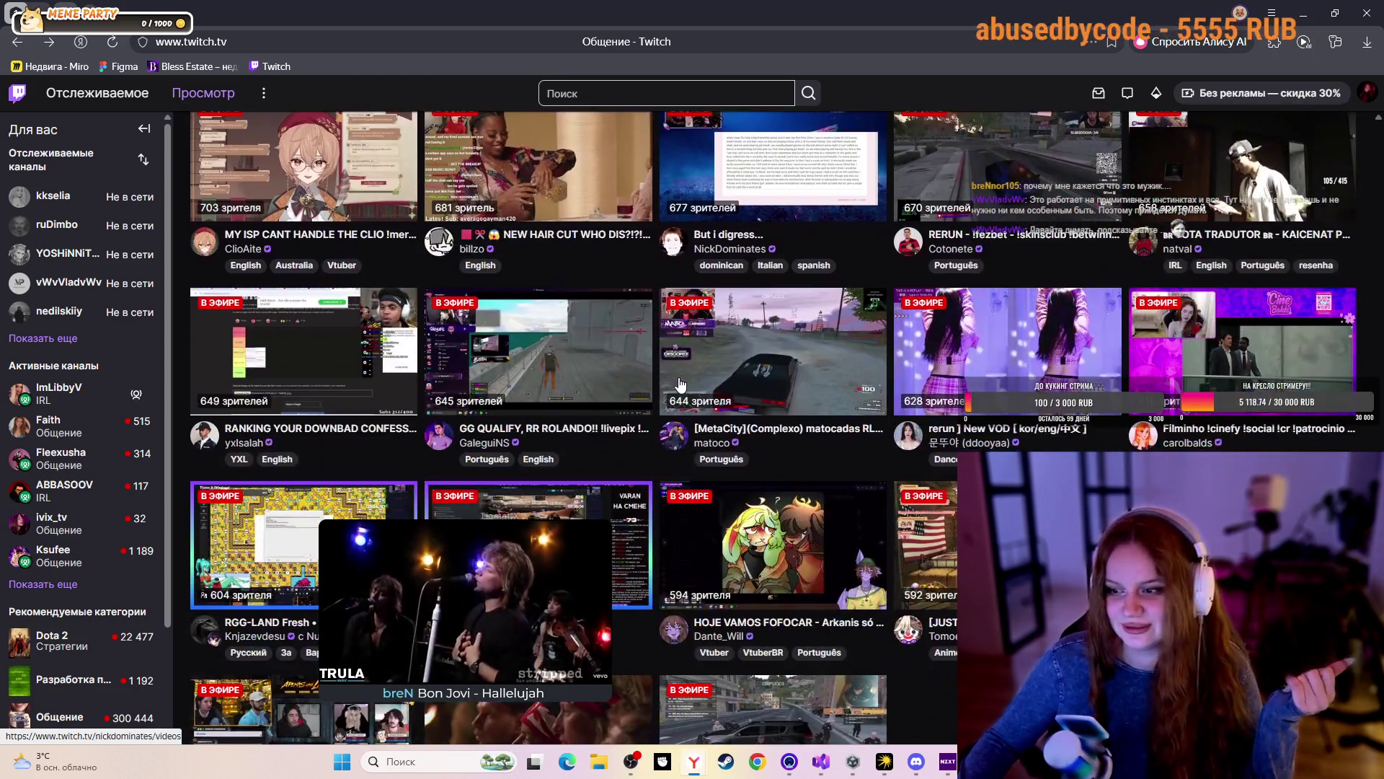
{"action": "left_click", "coordinate": [943, 356]}
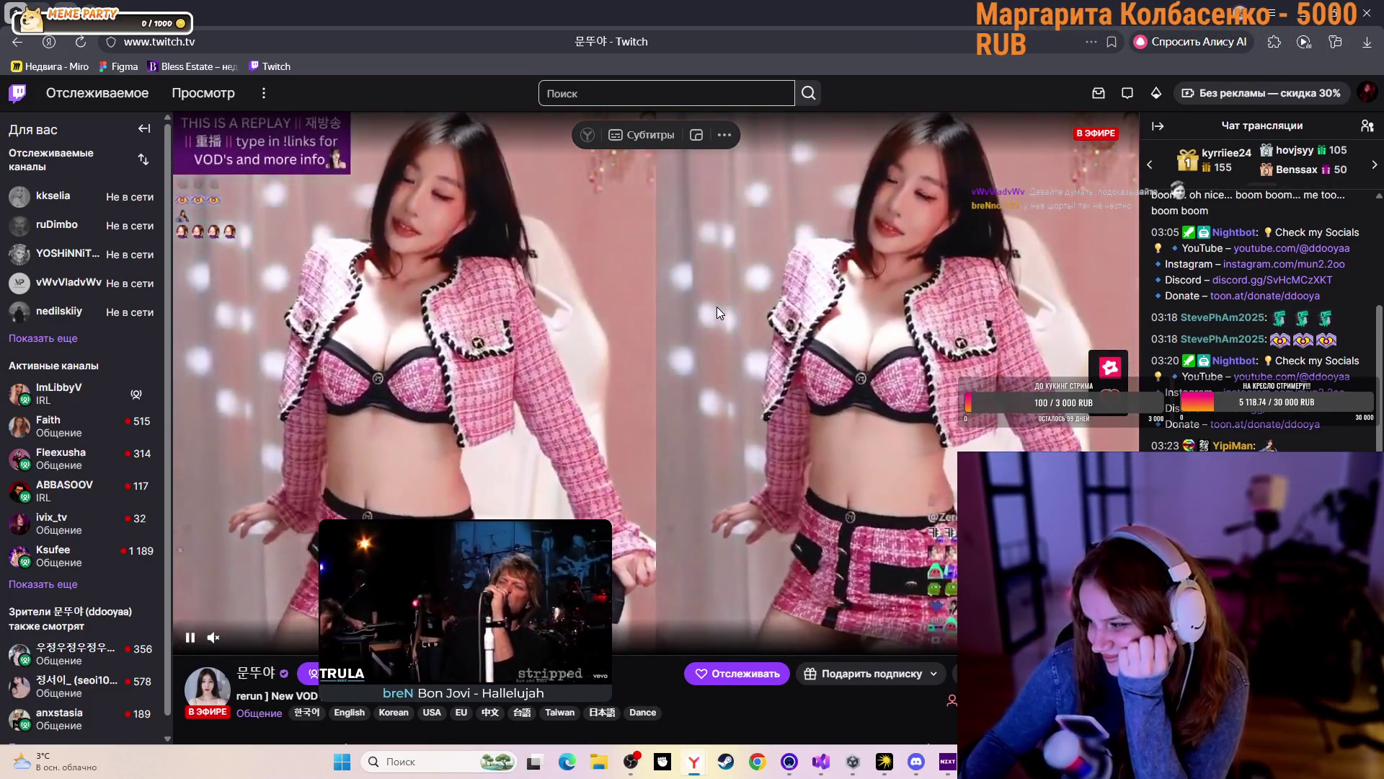
Go back from 문뚜아's rerun stream to the previous category listing
{"action": "left_click", "coordinate": [17, 42]}
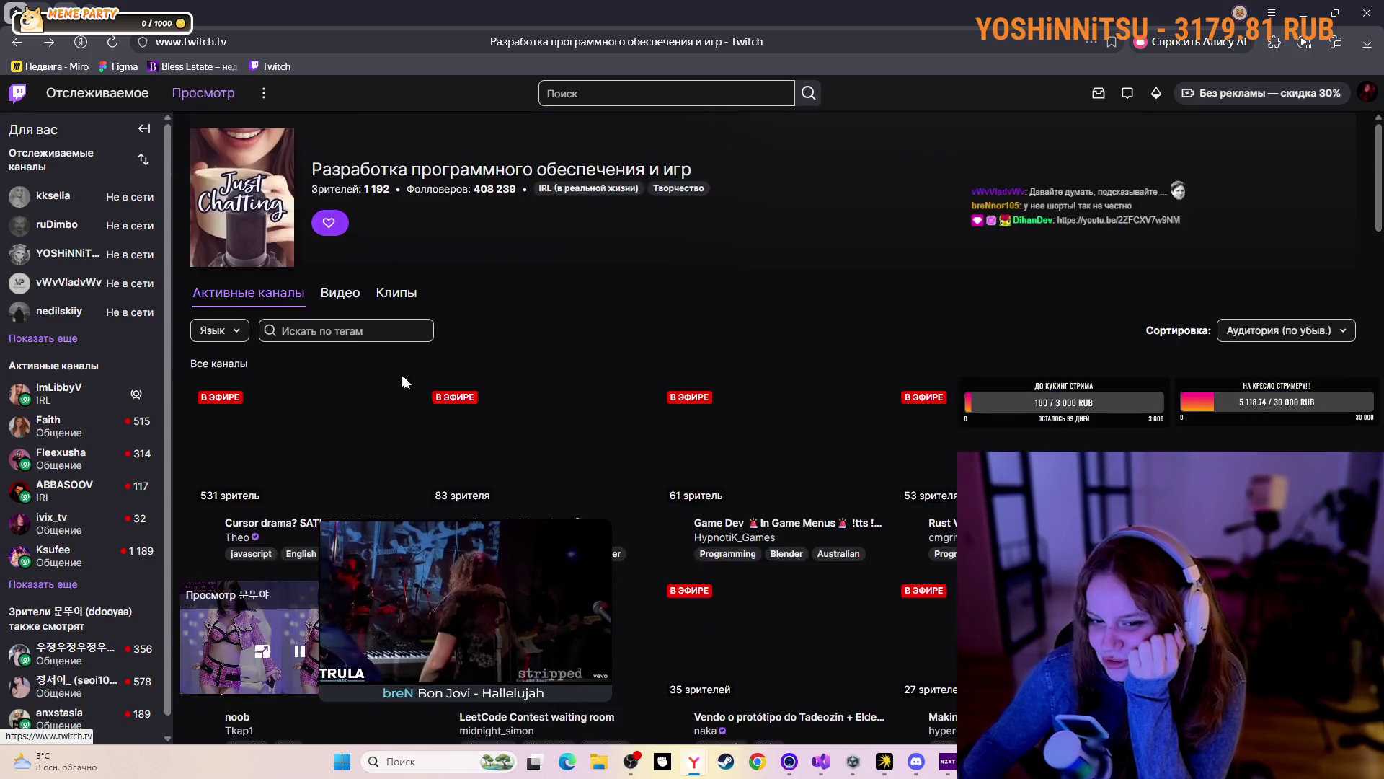
{"action": "scroll", "coordinate": [495, 357], "scroll_direction": "down", "scroll_amount": 10}
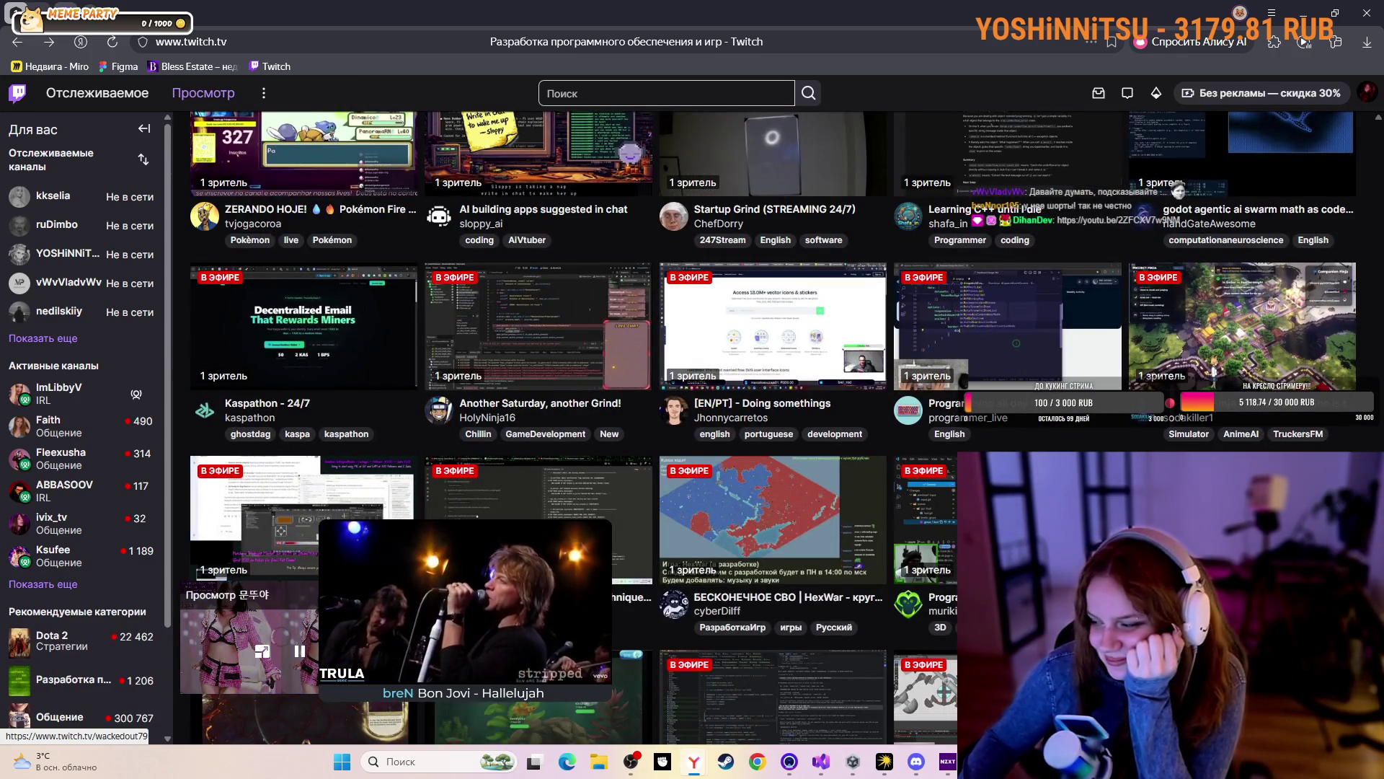
{"action": "scroll", "coordinate": [861, 507], "scroll_direction": "down", "scroll_amount": 10}
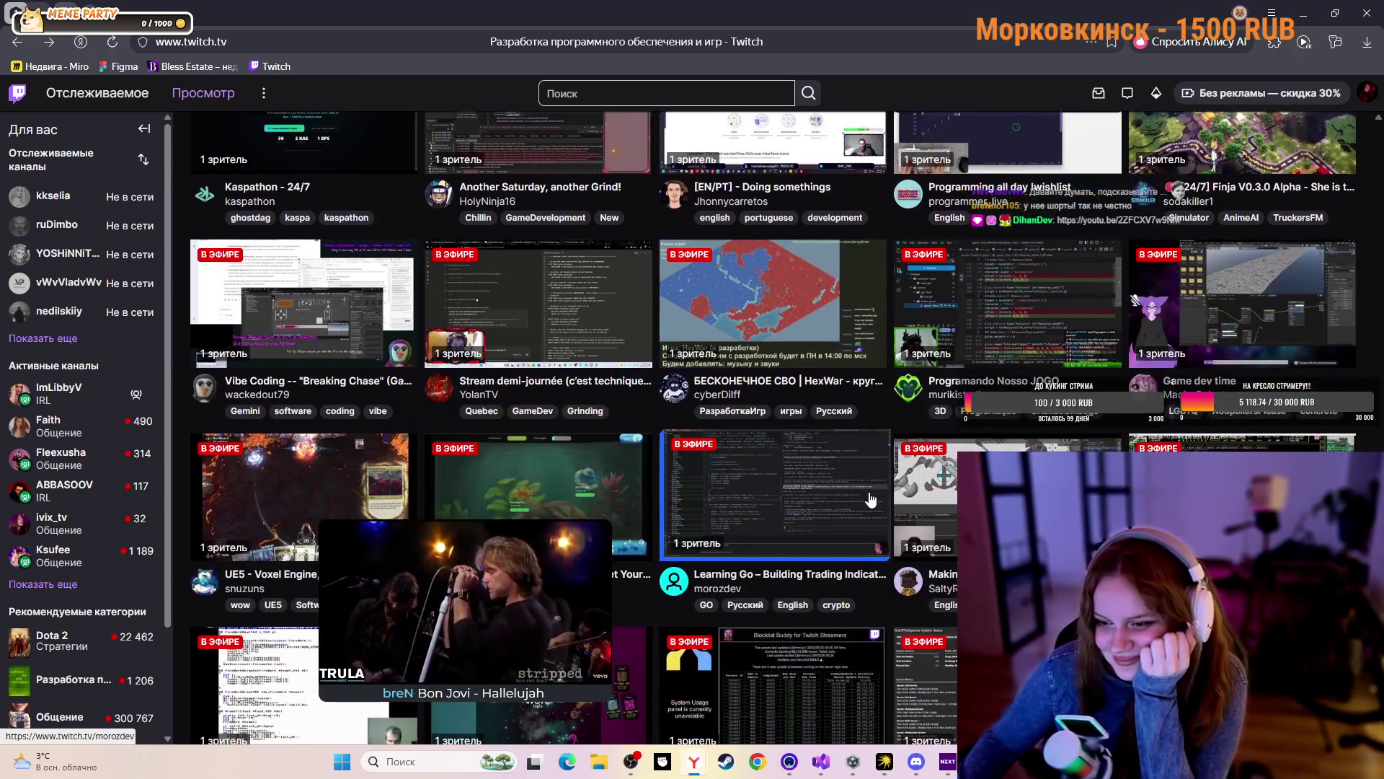
{"action": "scroll", "coordinate": [876, 487], "scroll_direction": "down", "scroll_amount": 5}
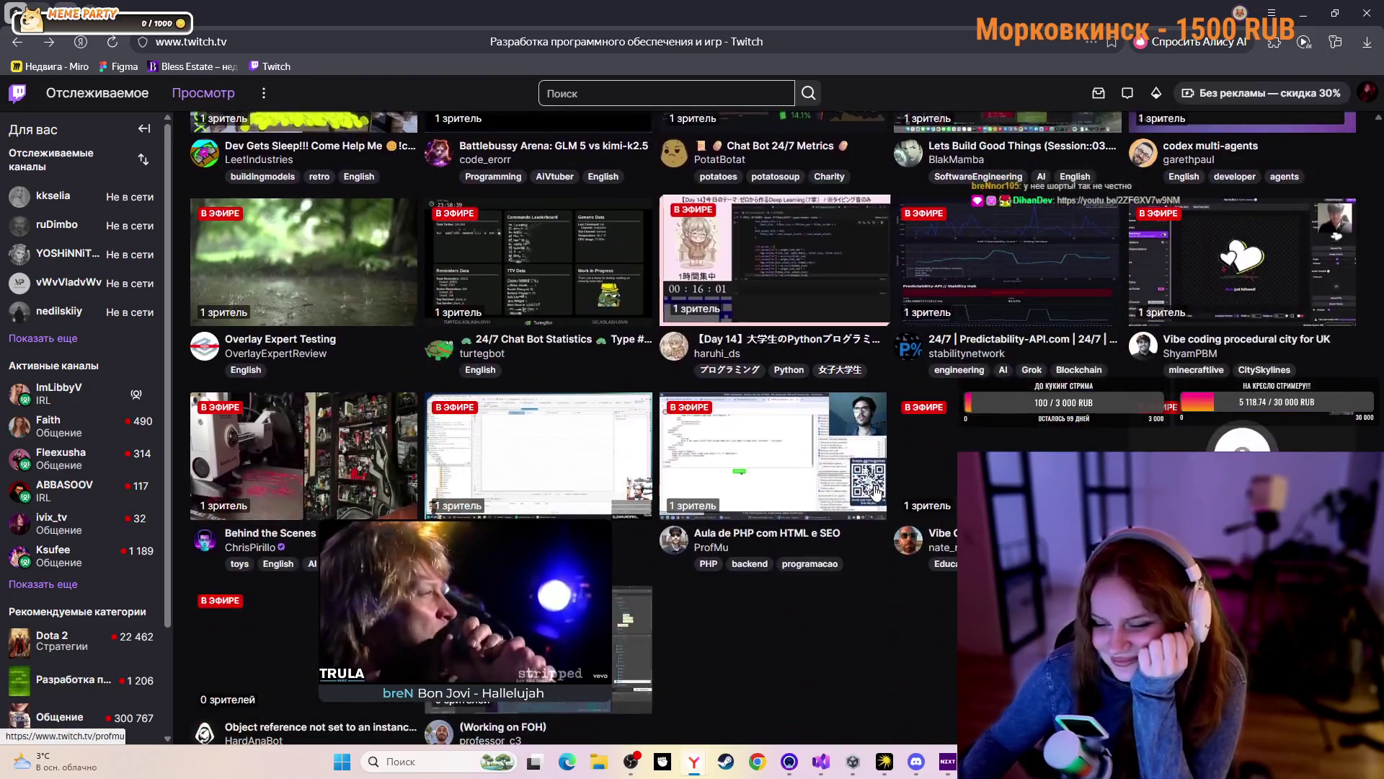
{"action": "scroll", "coordinate": [875, 490], "scroll_direction": "down", "scroll_amount": 15}
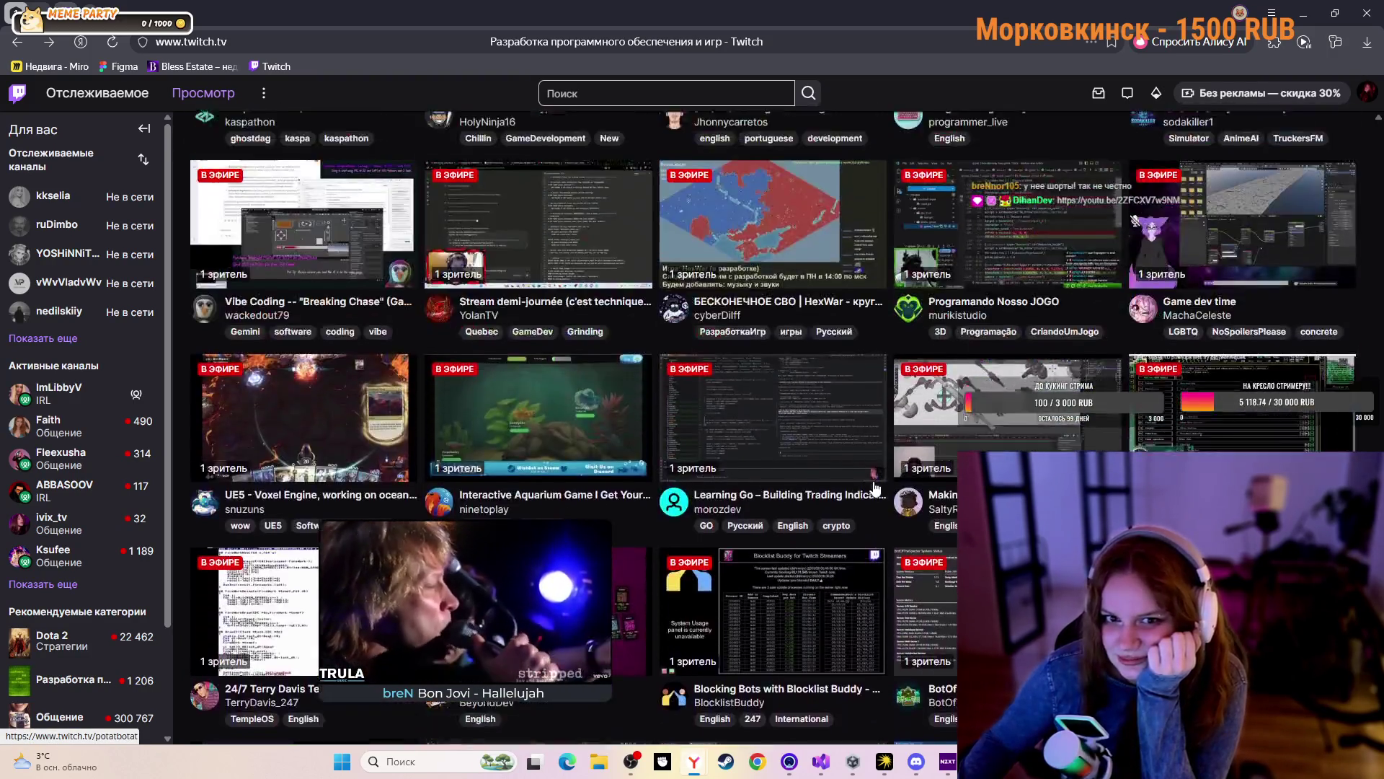
{"action": "scroll", "coordinate": [876, 490], "scroll_direction": "down", "scroll_amount": 10}
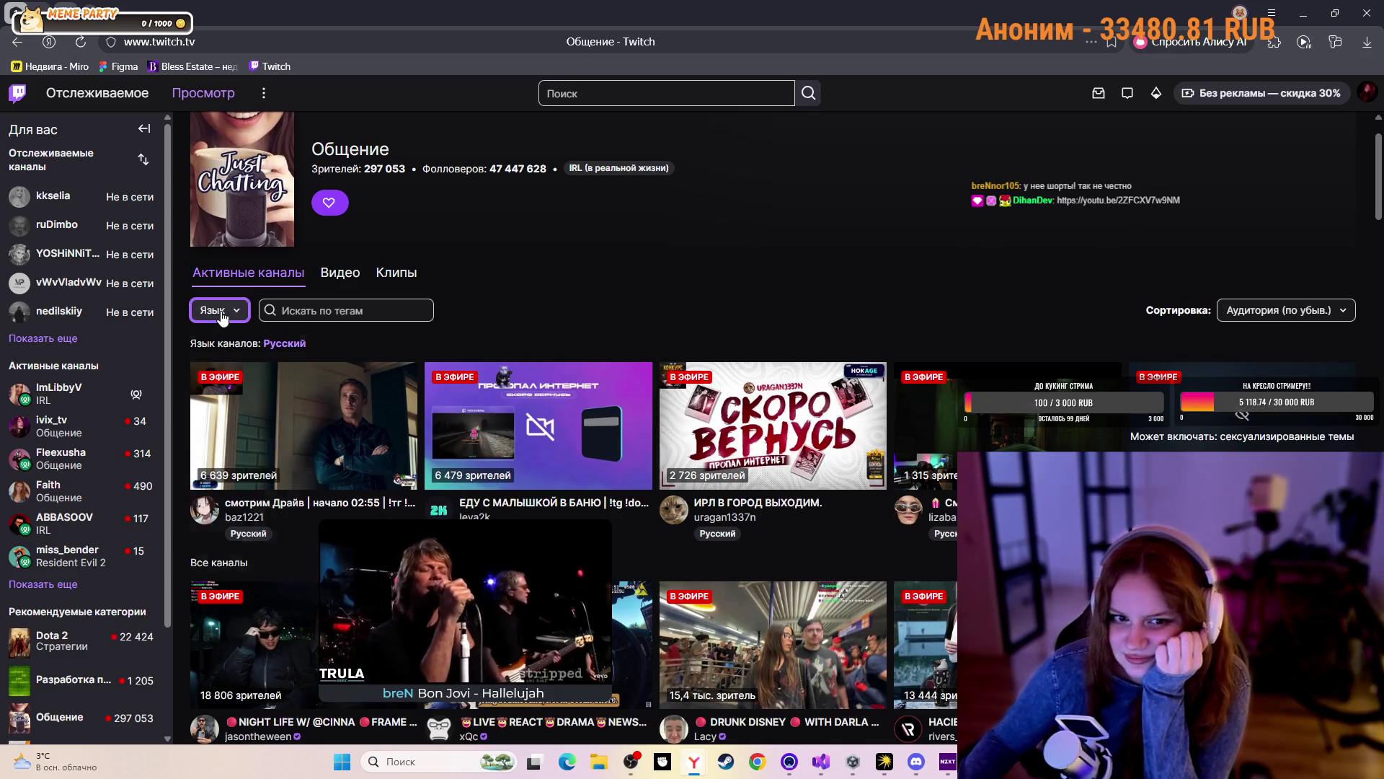
Filter the Общение live channels to Русский-language streams only
{"action": "left_click", "coordinate": [223, 317]}
{"action": "left_click", "coordinate": [238, 347]}
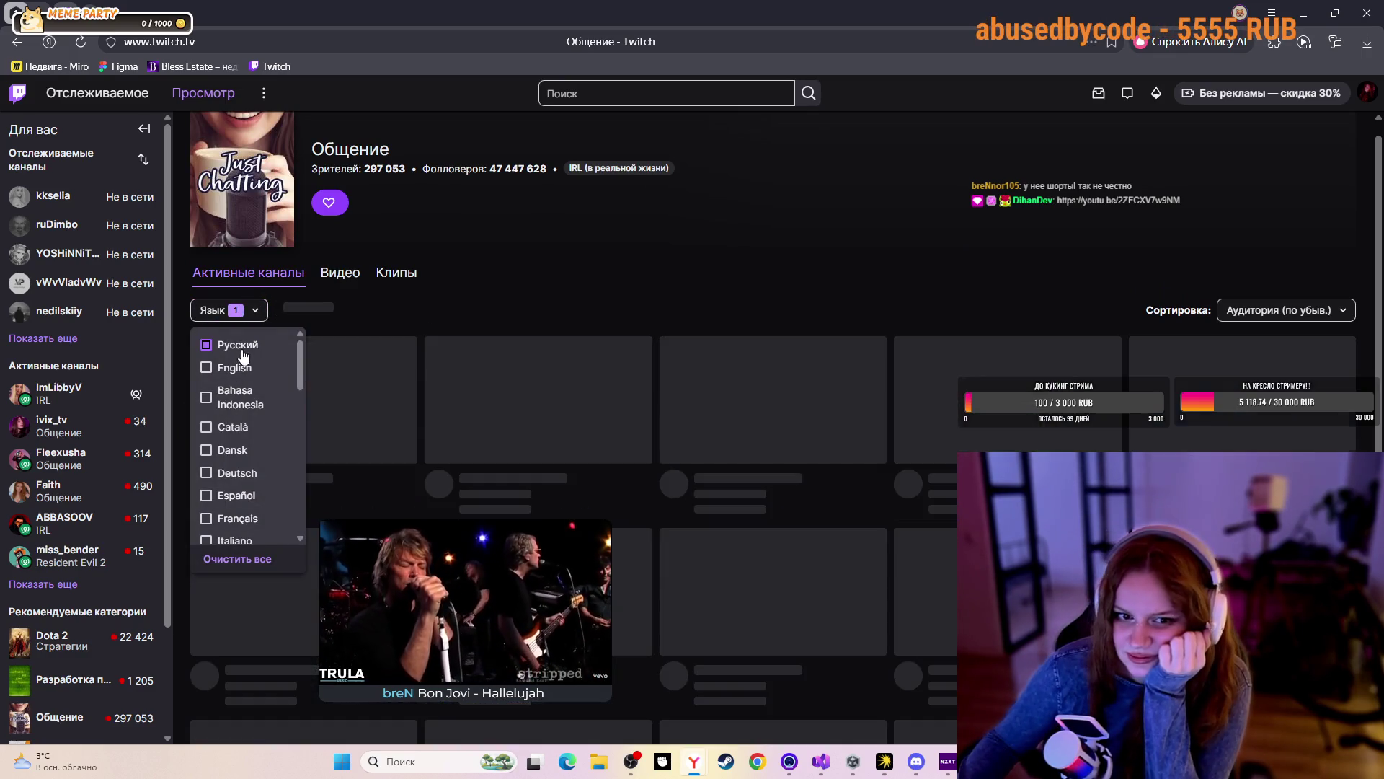
{"action": "left_click", "coordinate": [717, 300]}
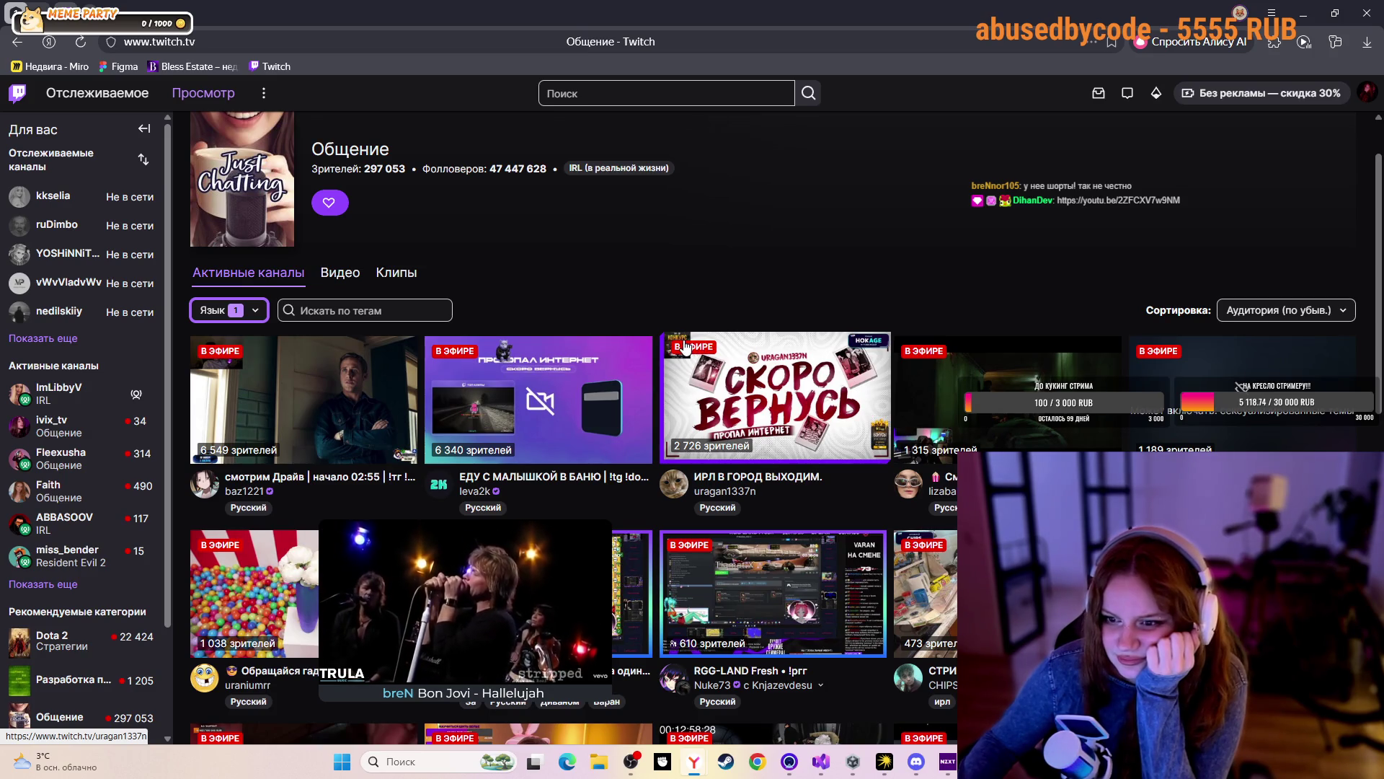
Scroll the filtered grid and open the котанов stream in a new tab
{"action": "scroll", "coordinate": [683, 347], "scroll_direction": "down", "scroll_amount": 5}
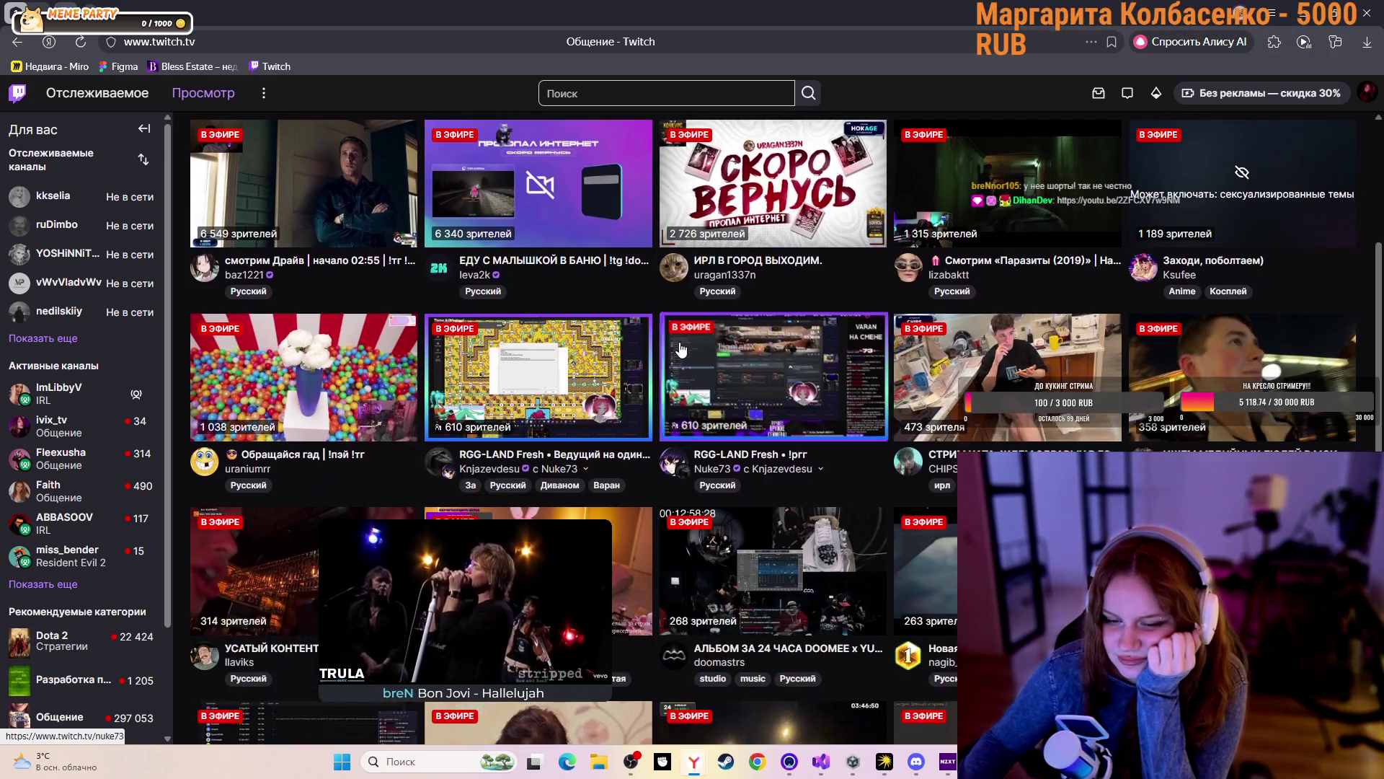
{"action": "scroll", "coordinate": [679, 342], "scroll_direction": "down", "scroll_amount": 4}
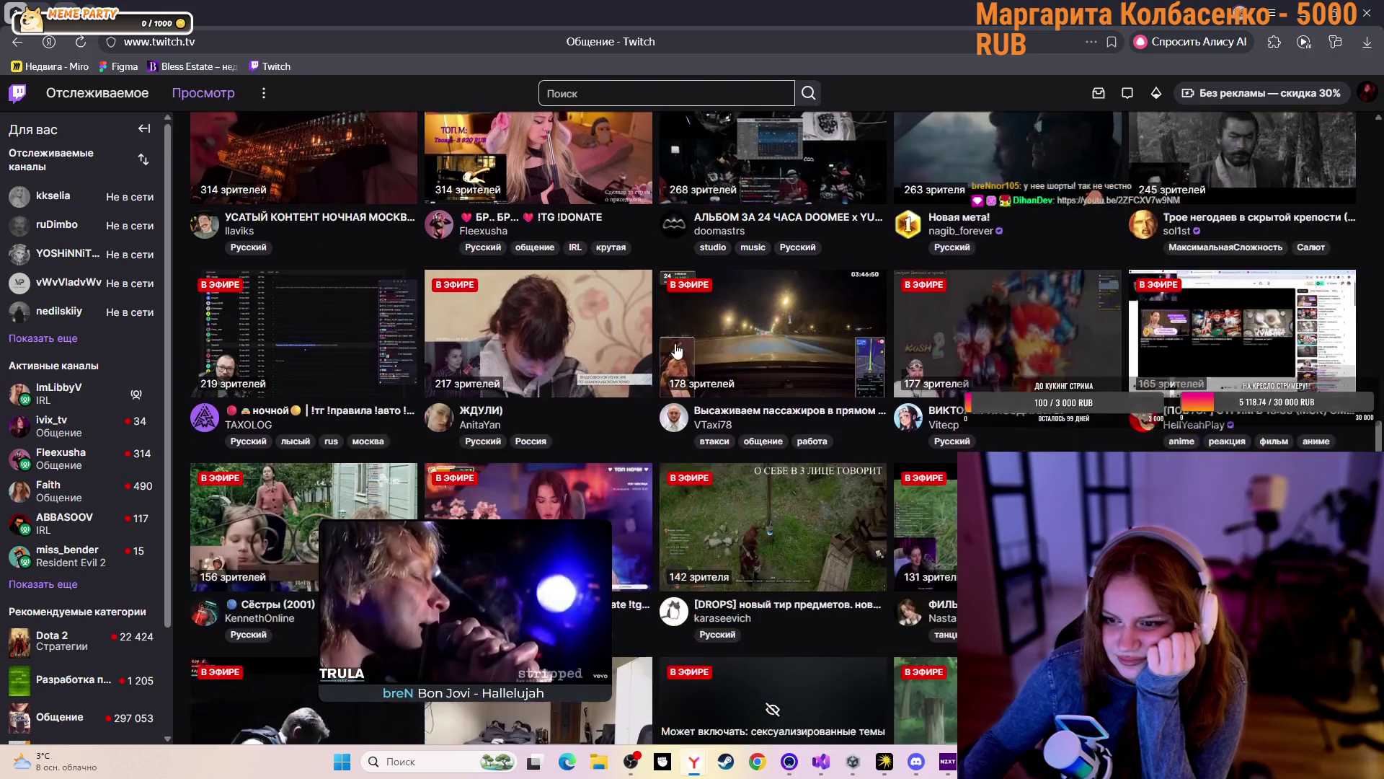
{"action": "scroll", "coordinate": [676, 351], "scroll_direction": "down", "scroll_amount": 2}
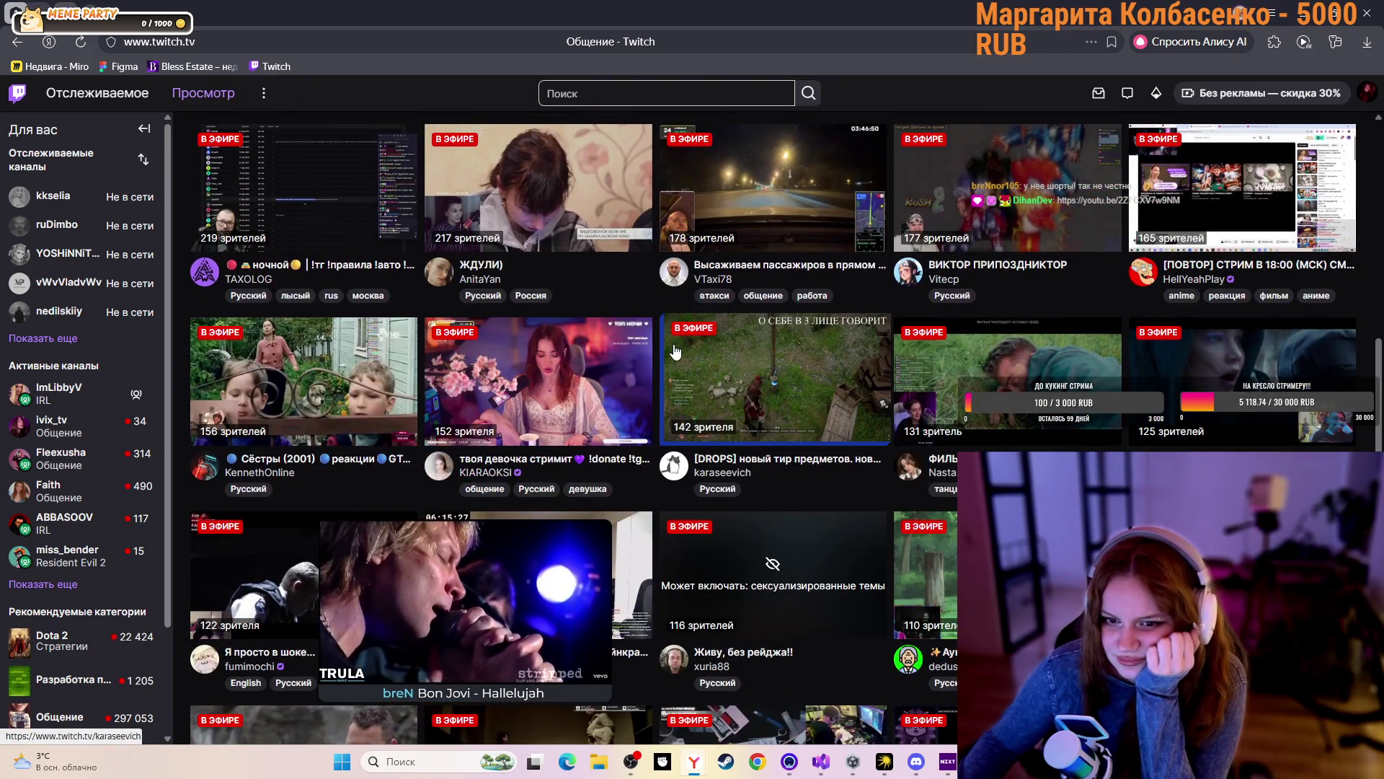
{"action": "scroll", "coordinate": [676, 351], "scroll_direction": "down", "scroll_amount": 2}
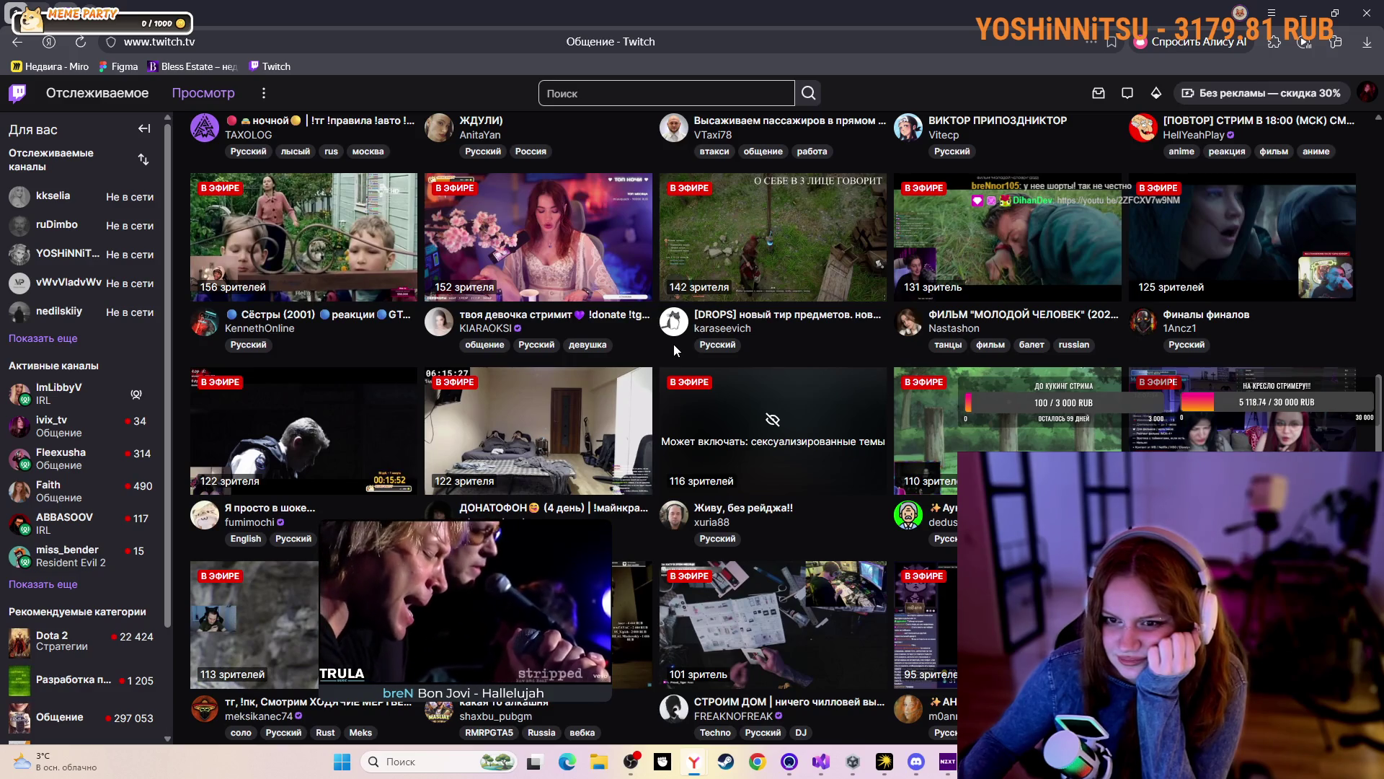
{"action": "scroll", "coordinate": [673, 344], "scroll_direction": "down", "scroll_amount": 5}
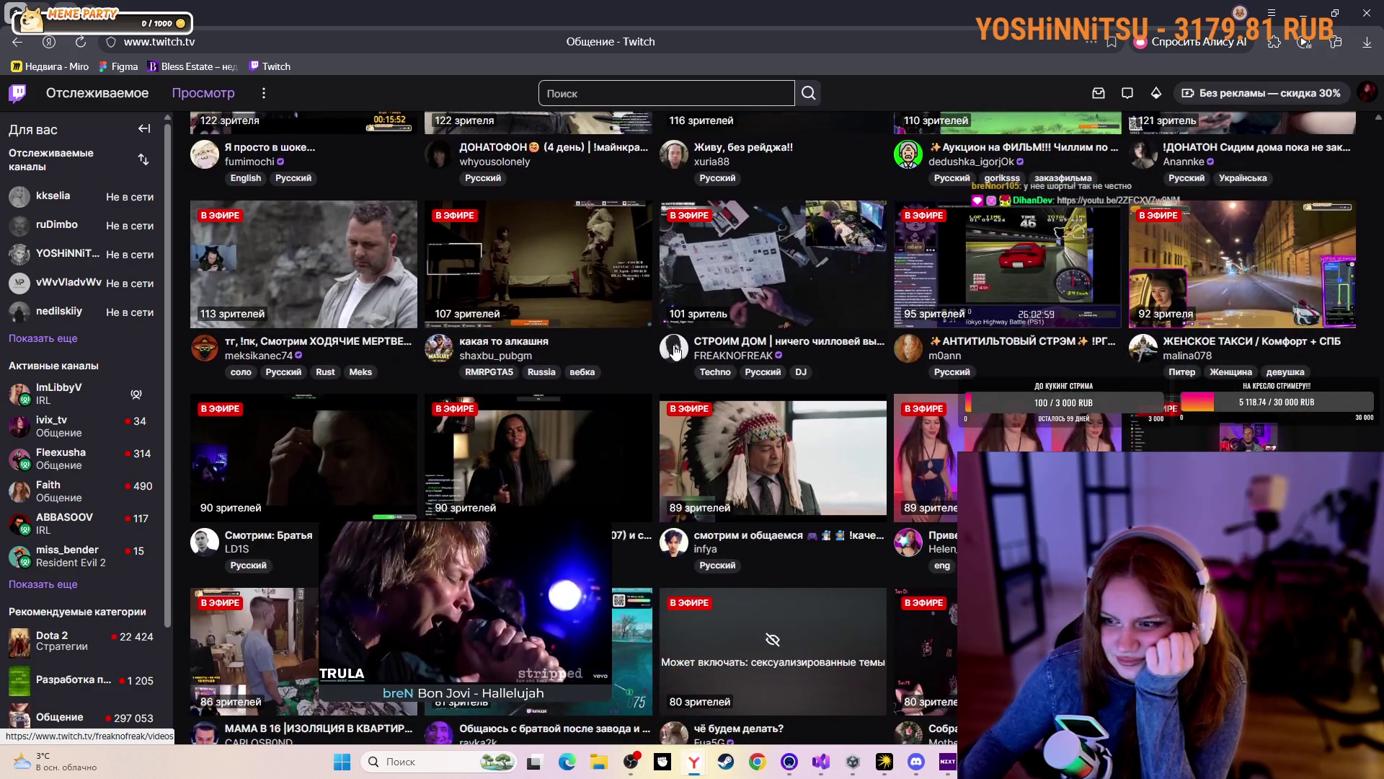
{"action": "scroll", "coordinate": [675, 351], "scroll_direction": "down", "scroll_amount": 2}
{"action": "scroll", "coordinate": [675, 351], "scroll_direction": "down", "scroll_amount": 3}
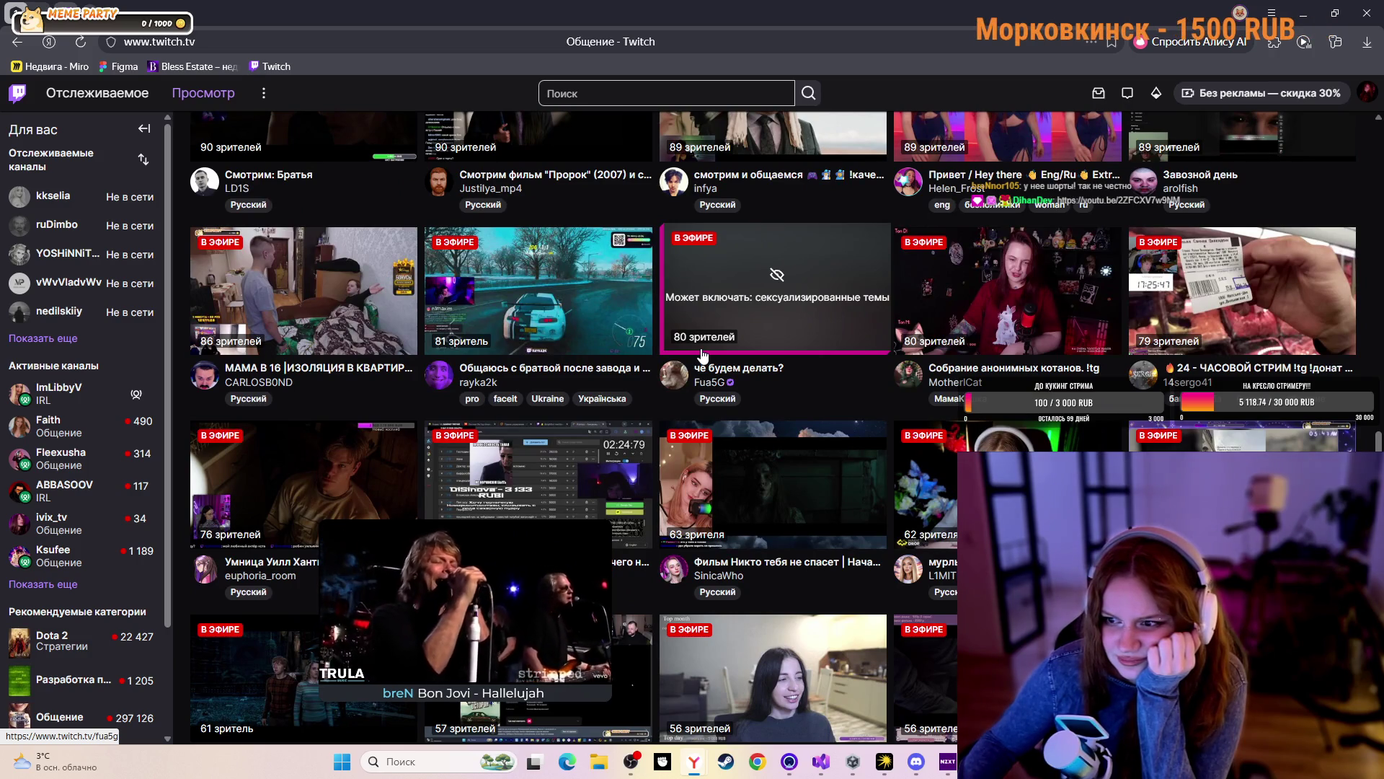
{"action": "right_click", "coordinate": [1000, 367]}
{"action": "left_click", "coordinate": [1038, 374]}
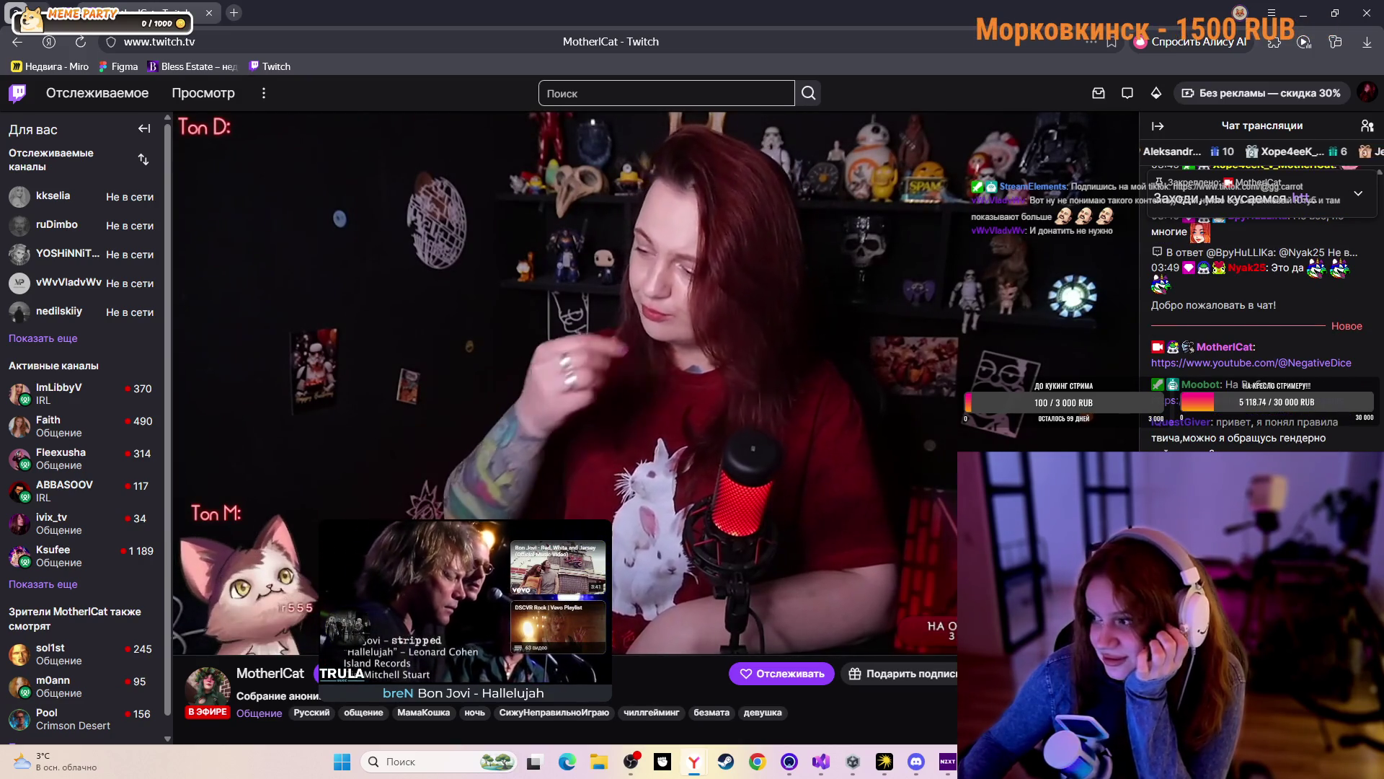
Scroll the 'Собрание анонимных котанов' stream page, then close its tab to return to the listings
{"action": "mouse_move", "coordinate": [222, 638]}
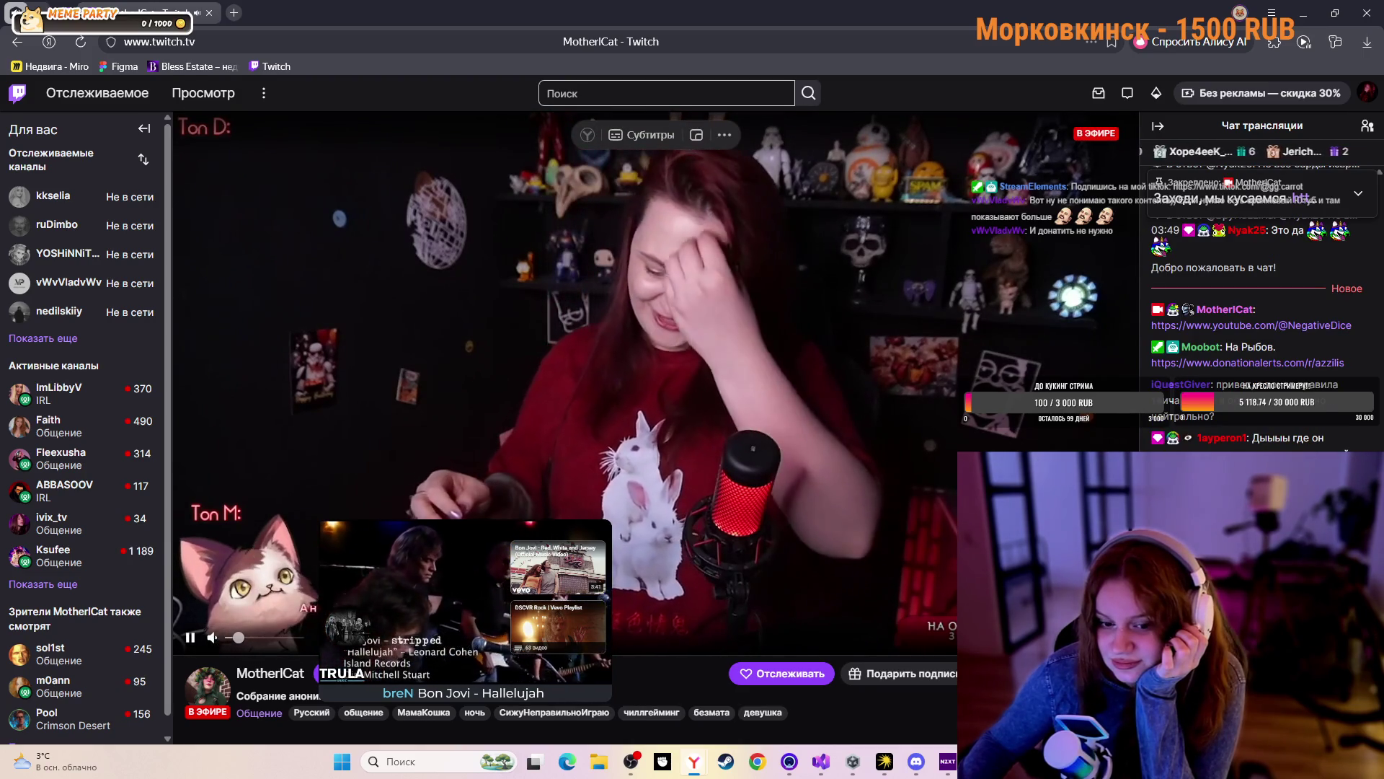
{"action": "scroll", "coordinate": [213, 639], "scroll_direction": "down", "scroll_amount": 2}
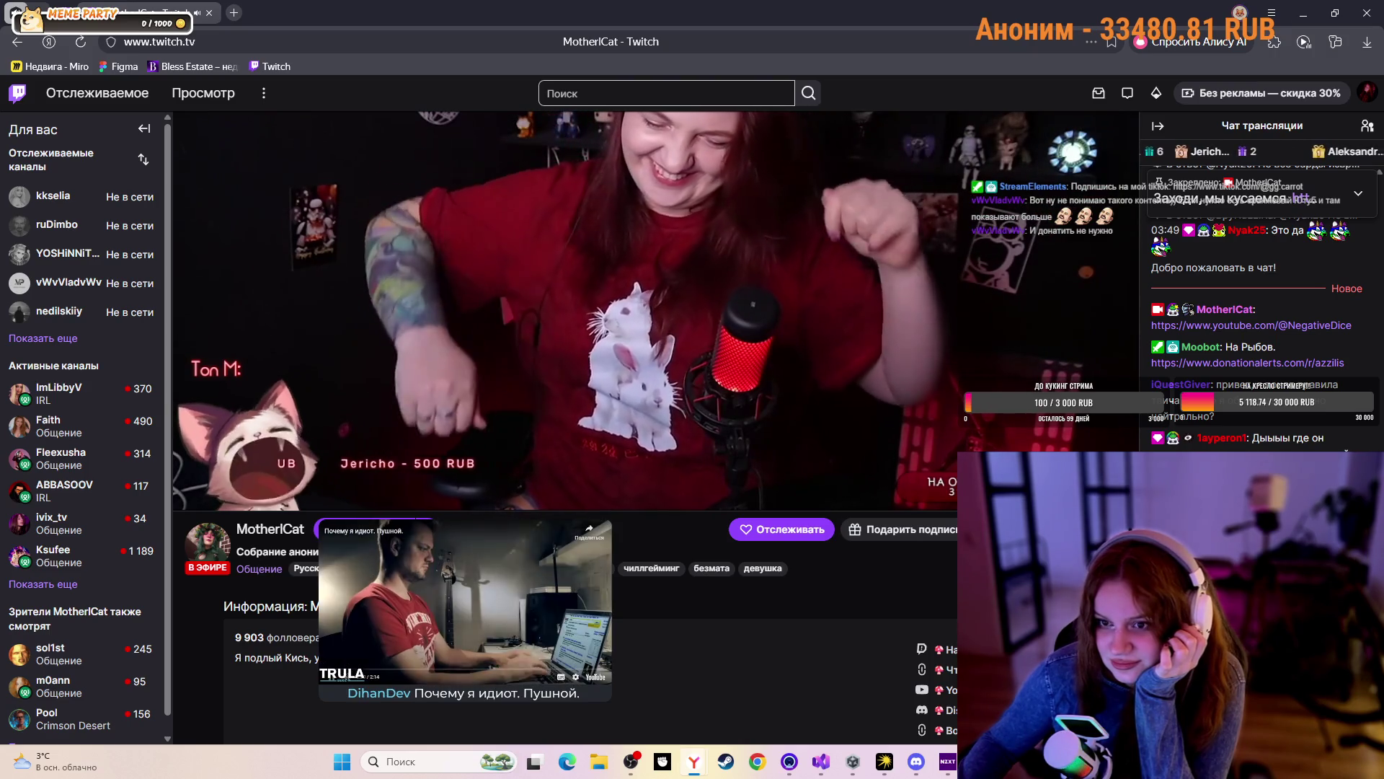
{"action": "scroll", "coordinate": [213, 639], "scroll_direction": "up", "scroll_amount": 1}
{"action": "scroll", "coordinate": [214, 639], "scroll_direction": "down", "scroll_amount": 1}
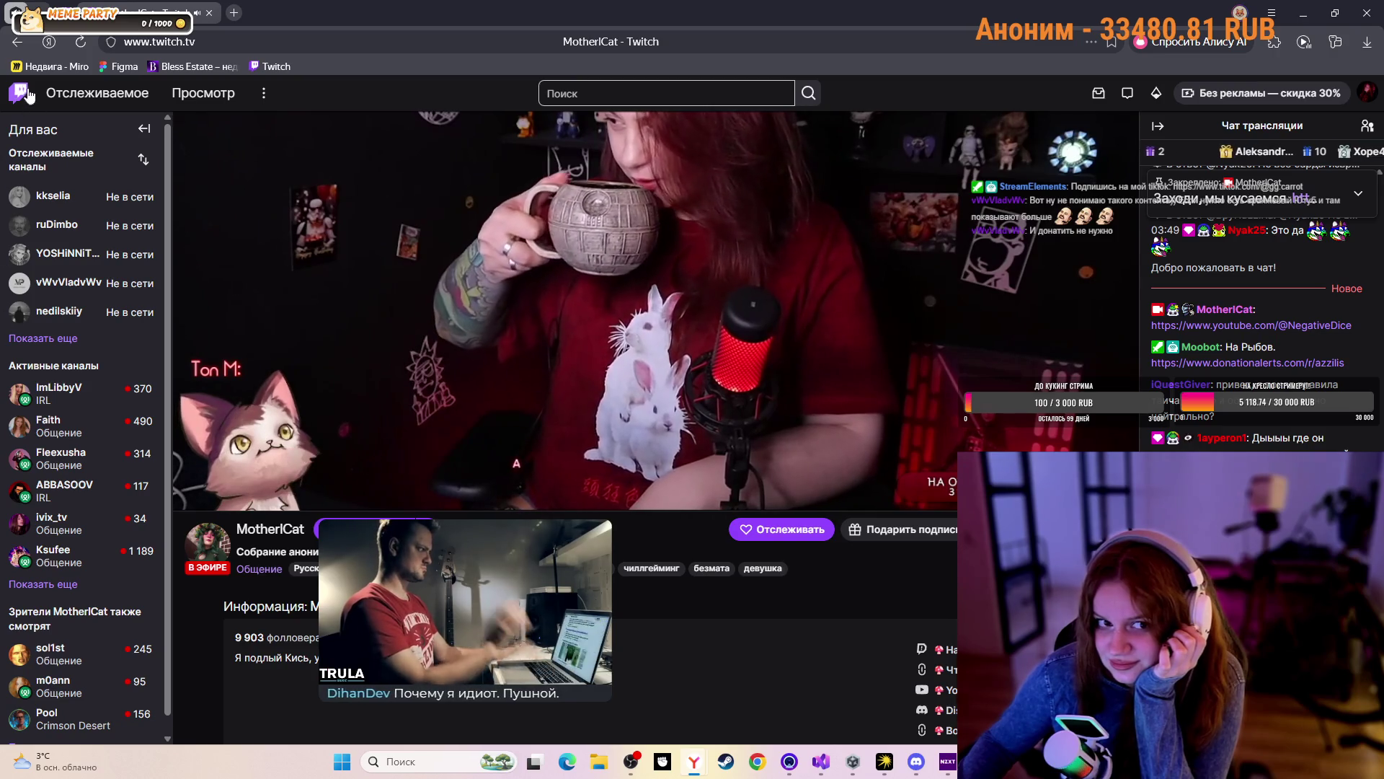
{"action": "left_click", "coordinate": [208, 14]}
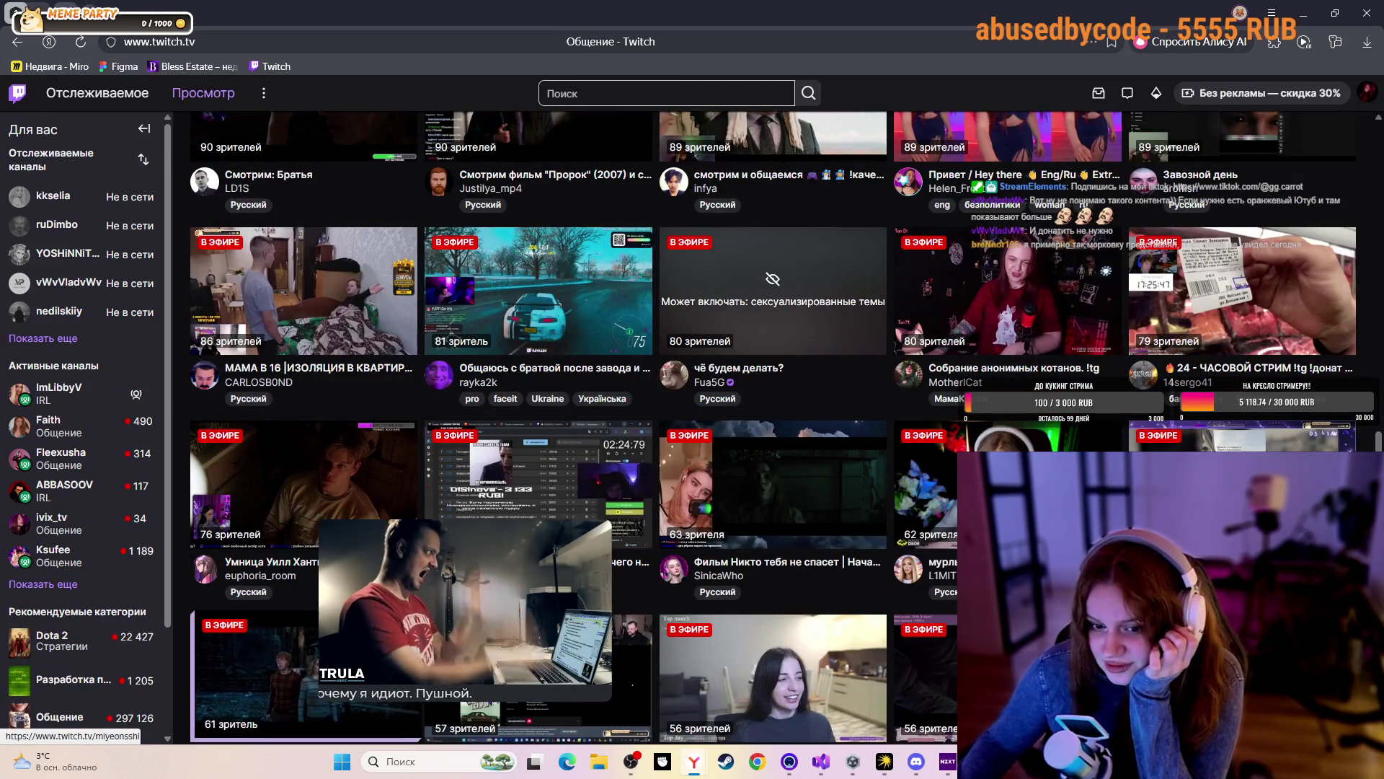
Scroll down the Общение grid to Russian streams with about 21–30 viewers
{"action": "scroll", "coordinate": [942, 550], "scroll_direction": "down", "scroll_amount": 5}
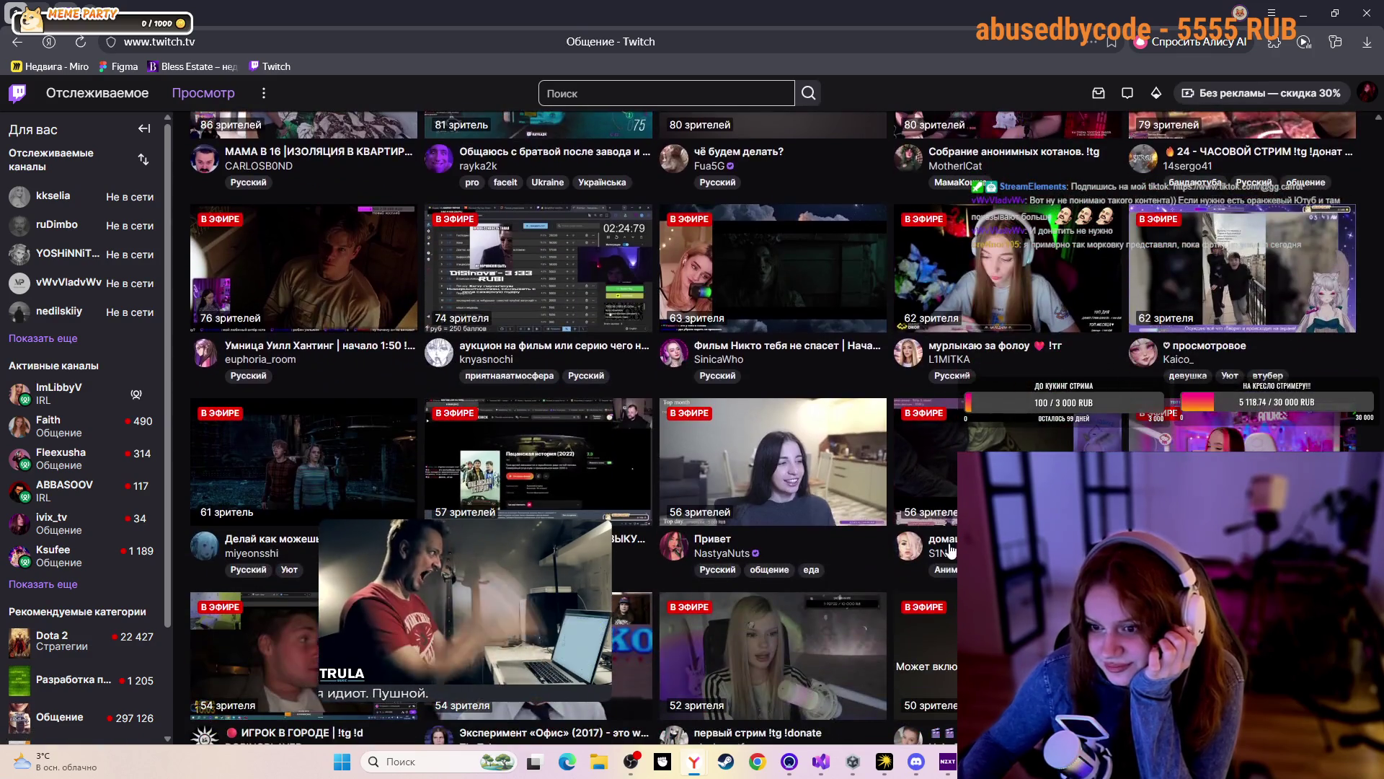
{"action": "scroll", "coordinate": [941, 550], "scroll_direction": "down", "scroll_amount": 1}
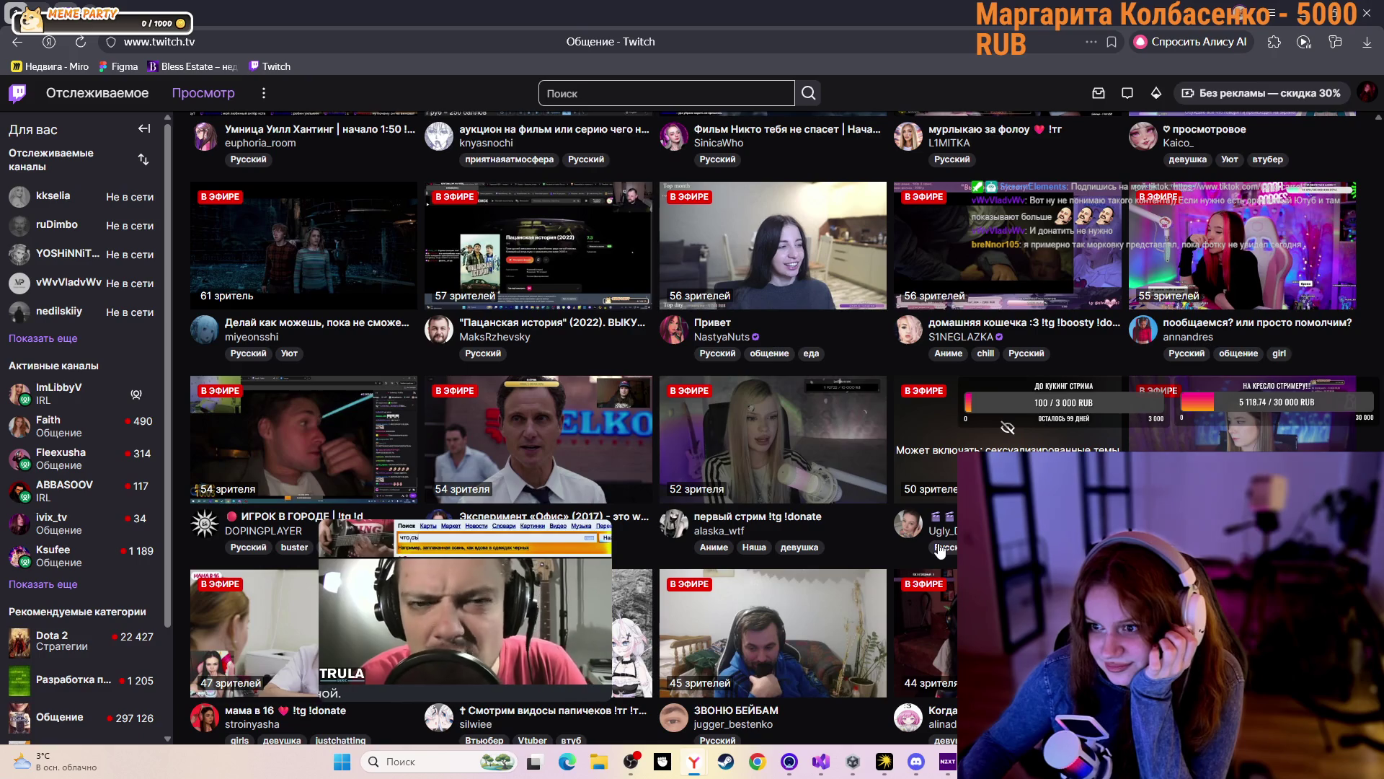
{"action": "scroll", "coordinate": [939, 551], "scroll_direction": "down", "scroll_amount": 2}
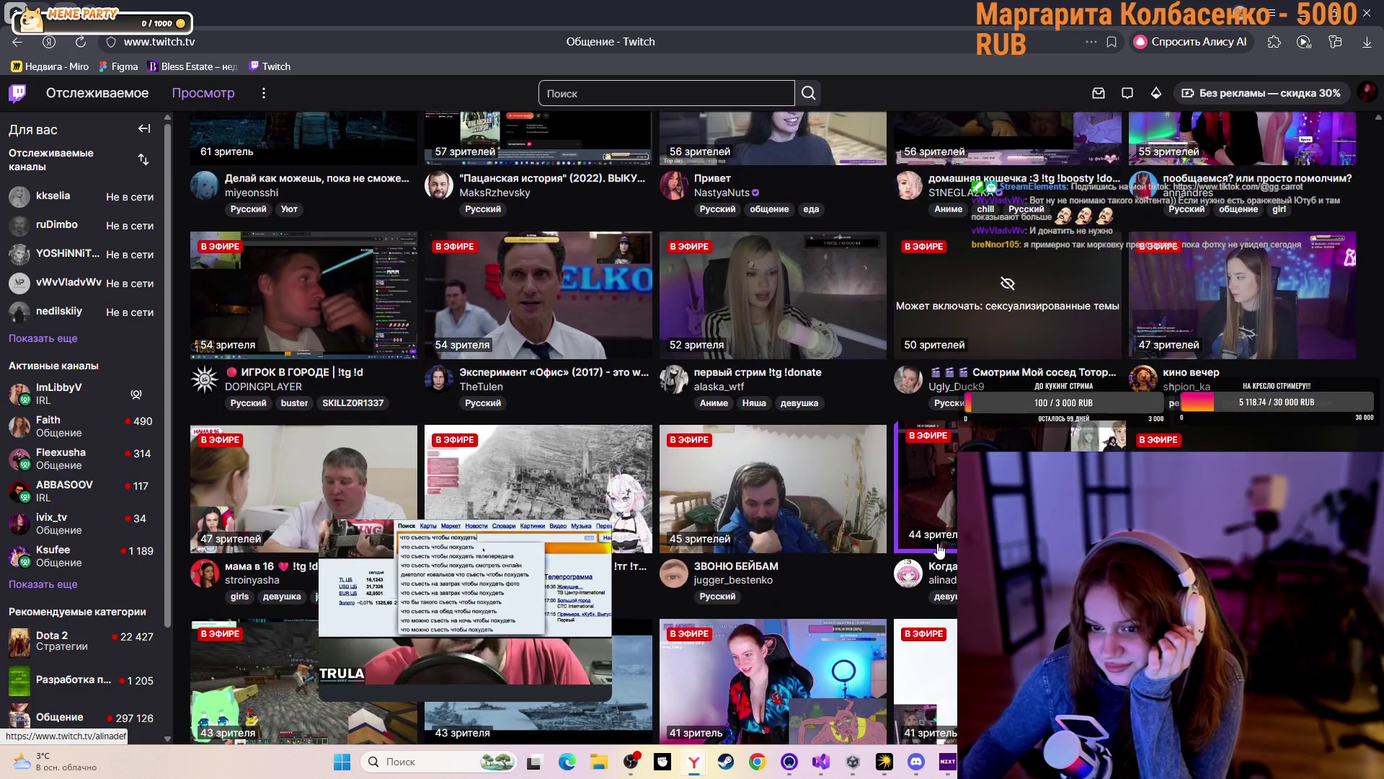
{"action": "scroll", "coordinate": [939, 550], "scroll_direction": "down", "scroll_amount": 3}
{"action": "scroll", "coordinate": [938, 552], "scroll_direction": "down", "scroll_amount": 5}
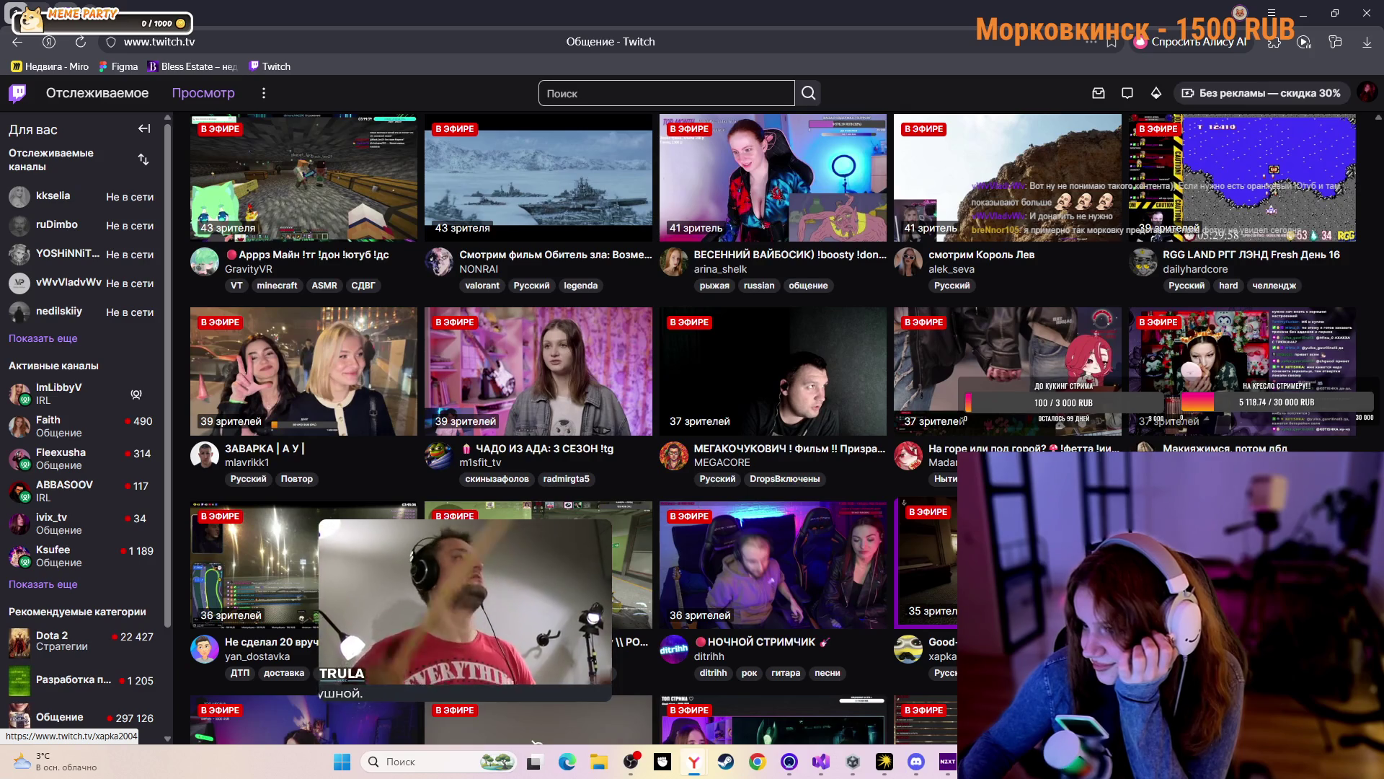
{"action": "scroll", "coordinate": [1121, 438], "scroll_direction": "down", "scroll_amount": 3}
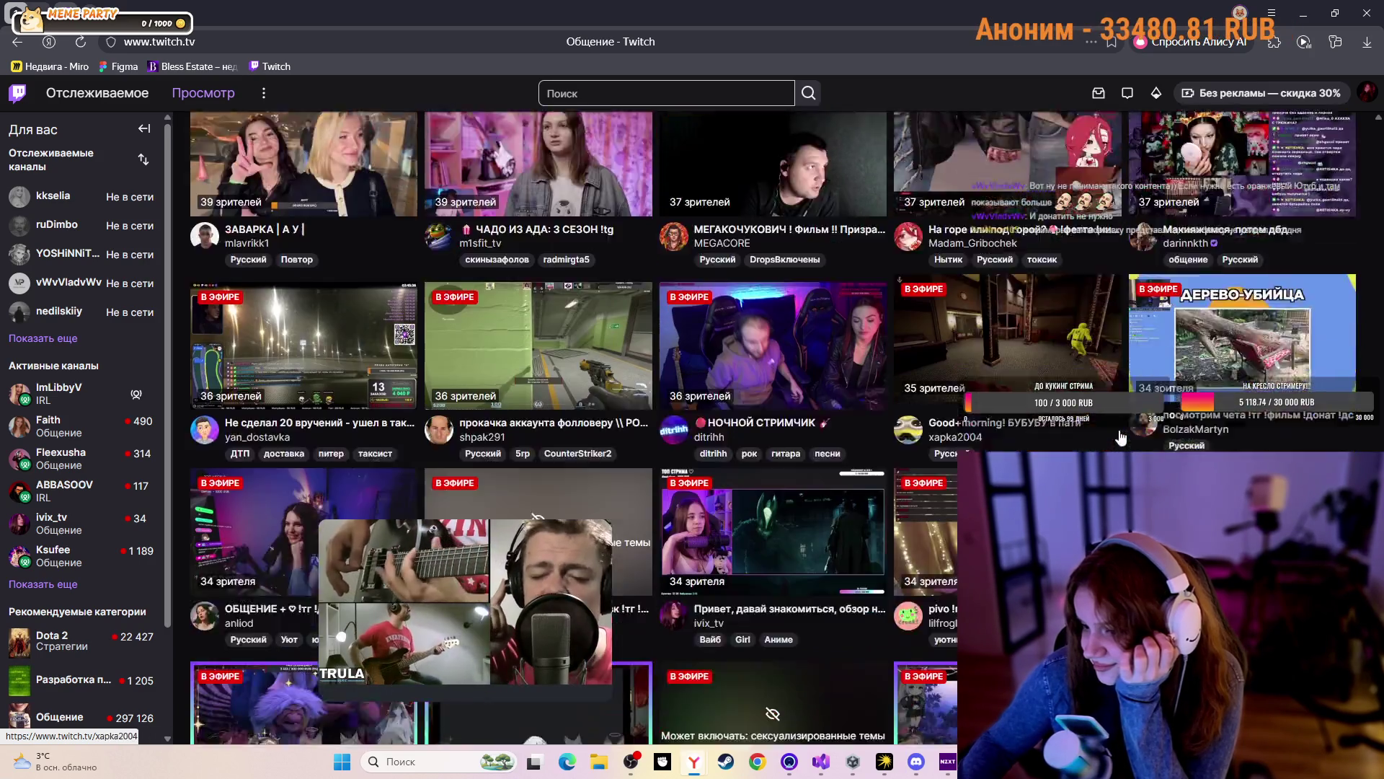
{"action": "scroll", "coordinate": [1119, 437], "scroll_direction": "down", "scroll_amount": 2}
{"action": "scroll", "coordinate": [1113, 438], "scroll_direction": "down", "scroll_amount": 1}
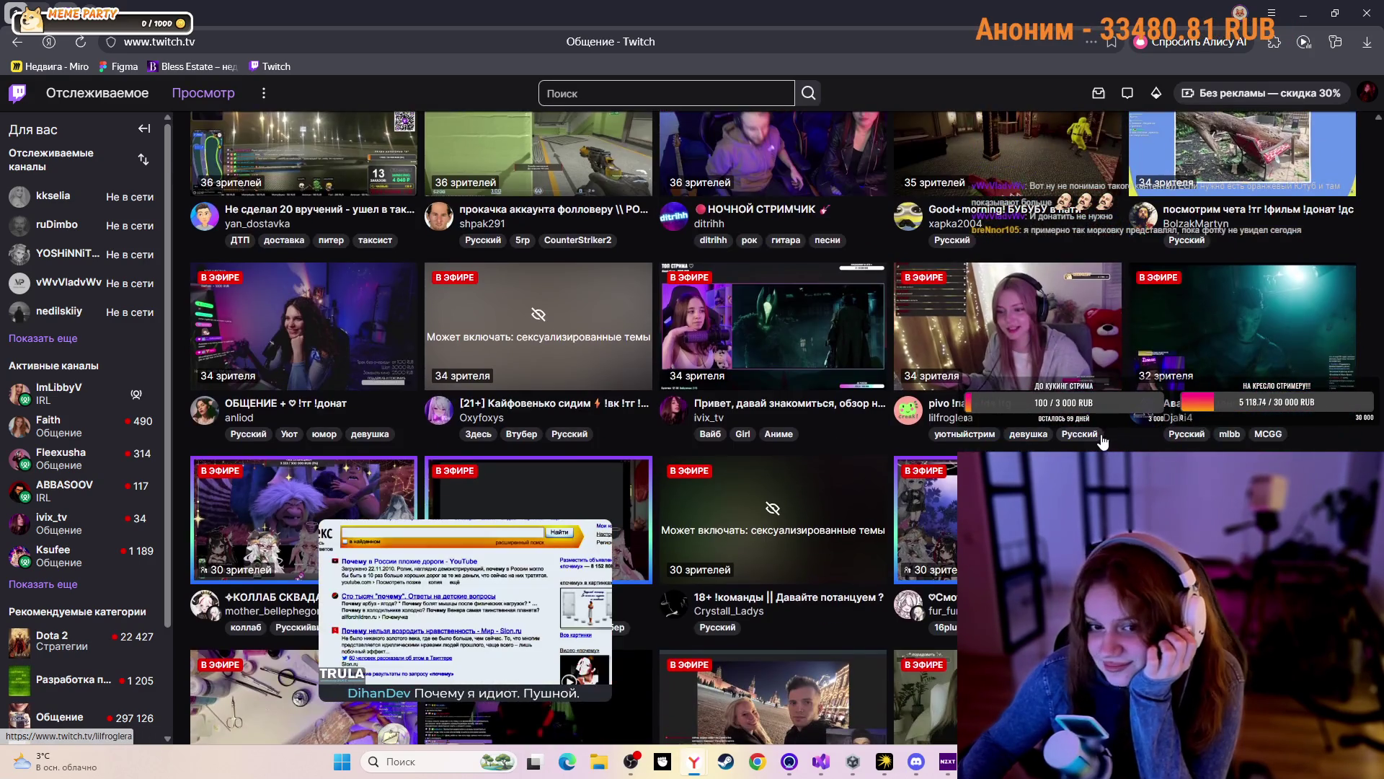
{"action": "scroll", "coordinate": [1088, 441], "scroll_direction": "down", "scroll_amount": 2}
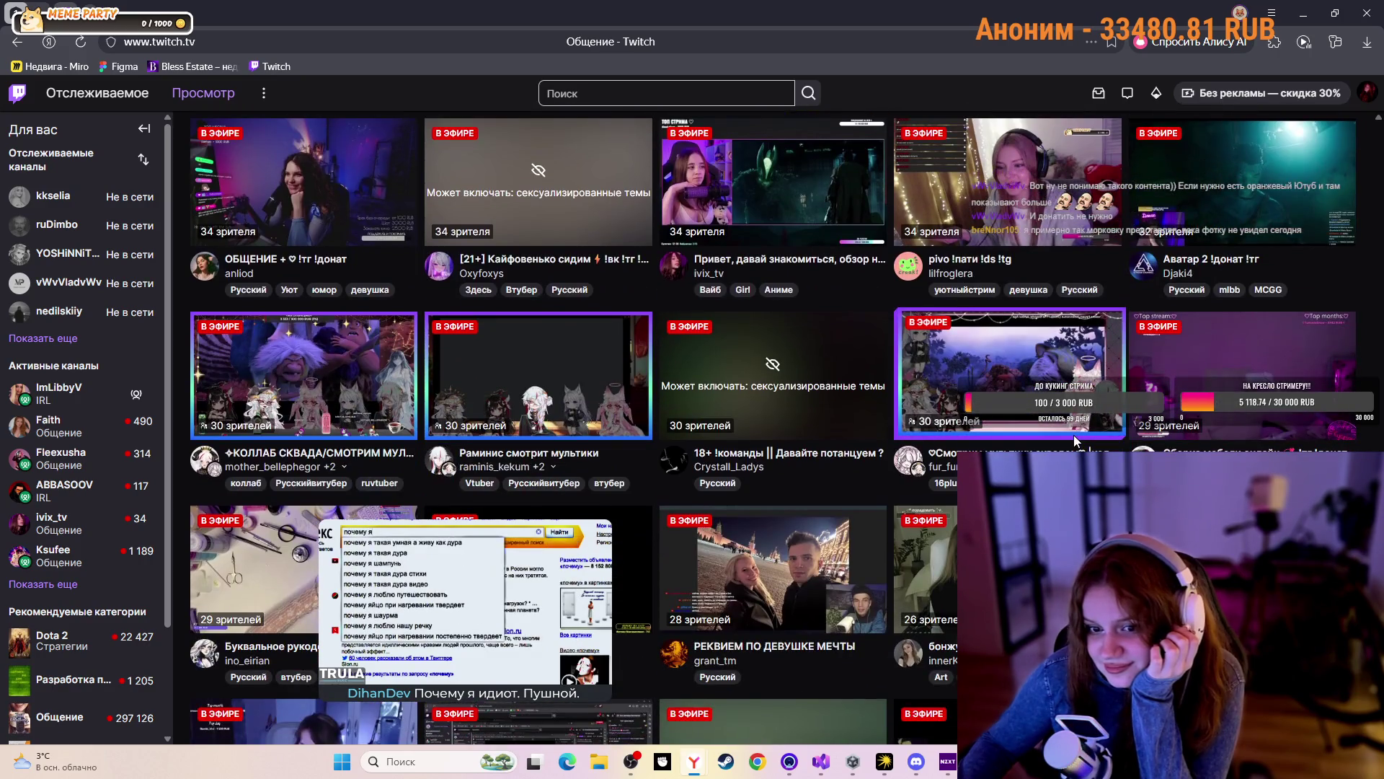
{"action": "scroll", "coordinate": [1075, 435], "scroll_direction": "down", "scroll_amount": 2}
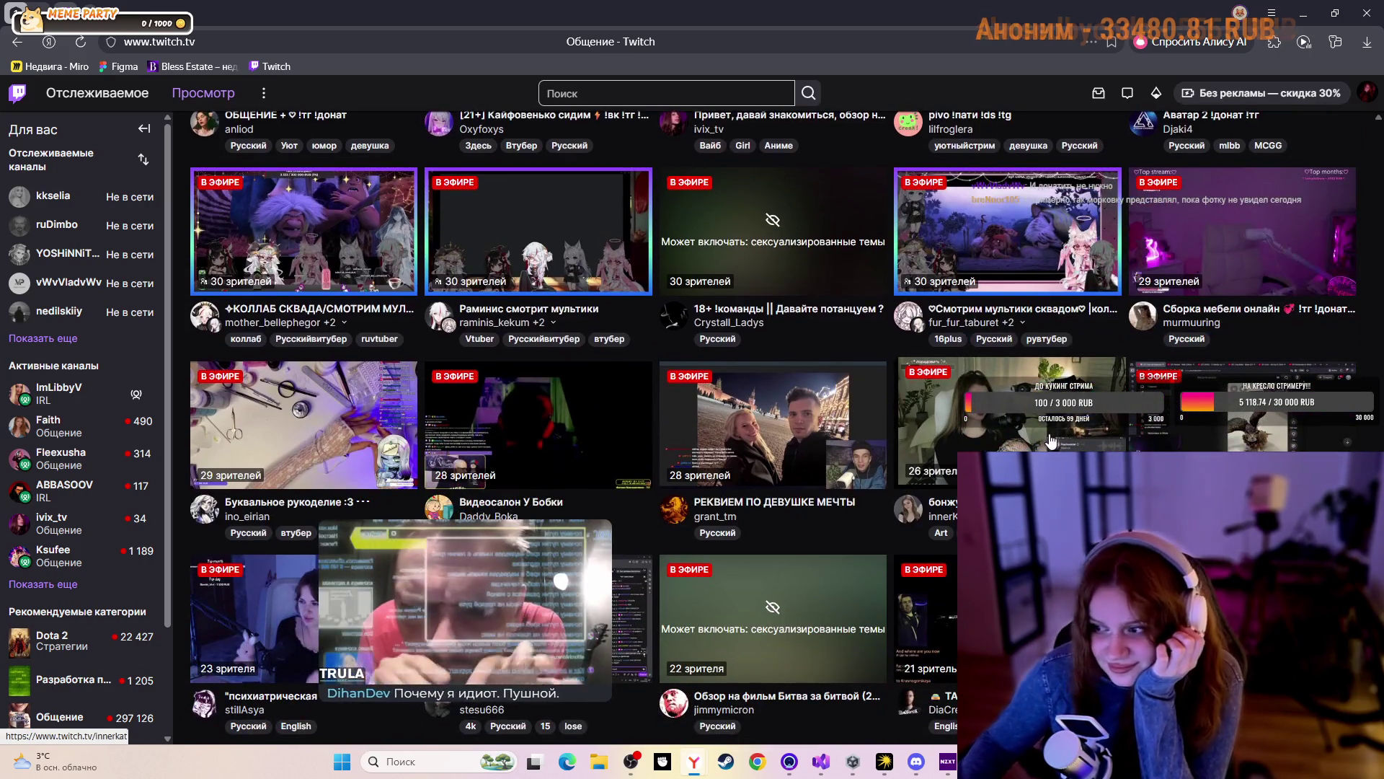
{"action": "scroll", "coordinate": [1051, 441], "scroll_direction": "down", "scroll_amount": 5}
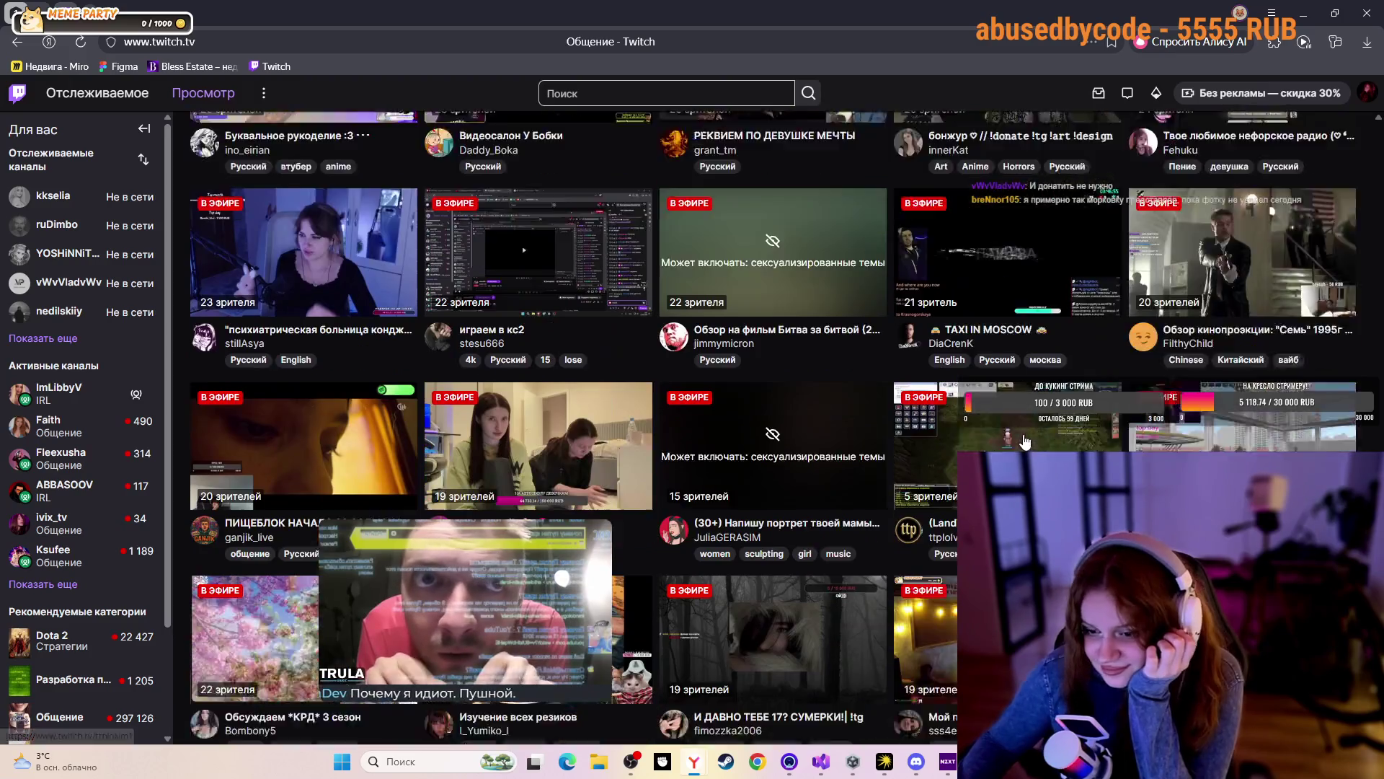
Scroll down to the smallest Общение streams with around 10 viewers
{"action": "scroll", "coordinate": [1025, 440], "scroll_direction": "down", "scroll_amount": 3}
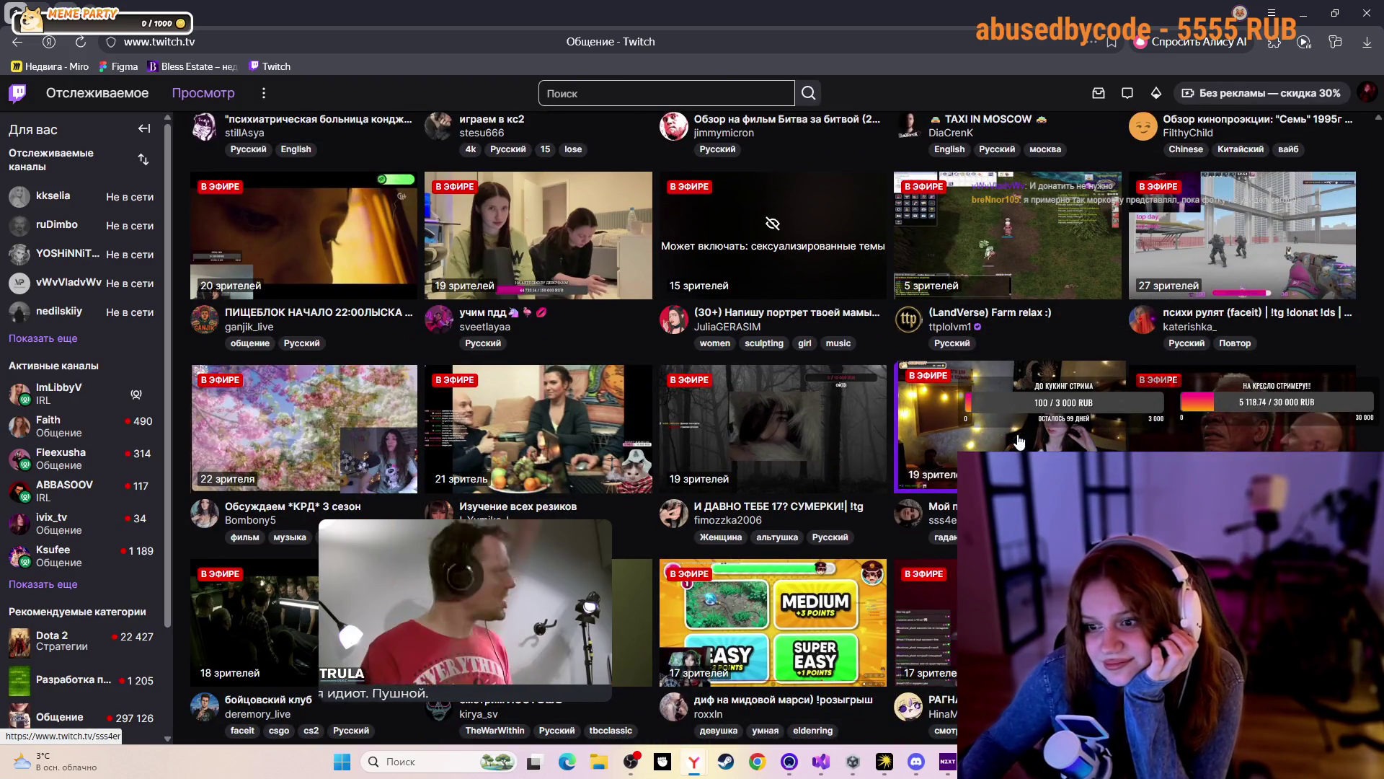
{"action": "scroll", "coordinate": [1017, 441], "scroll_direction": "down", "scroll_amount": 5}
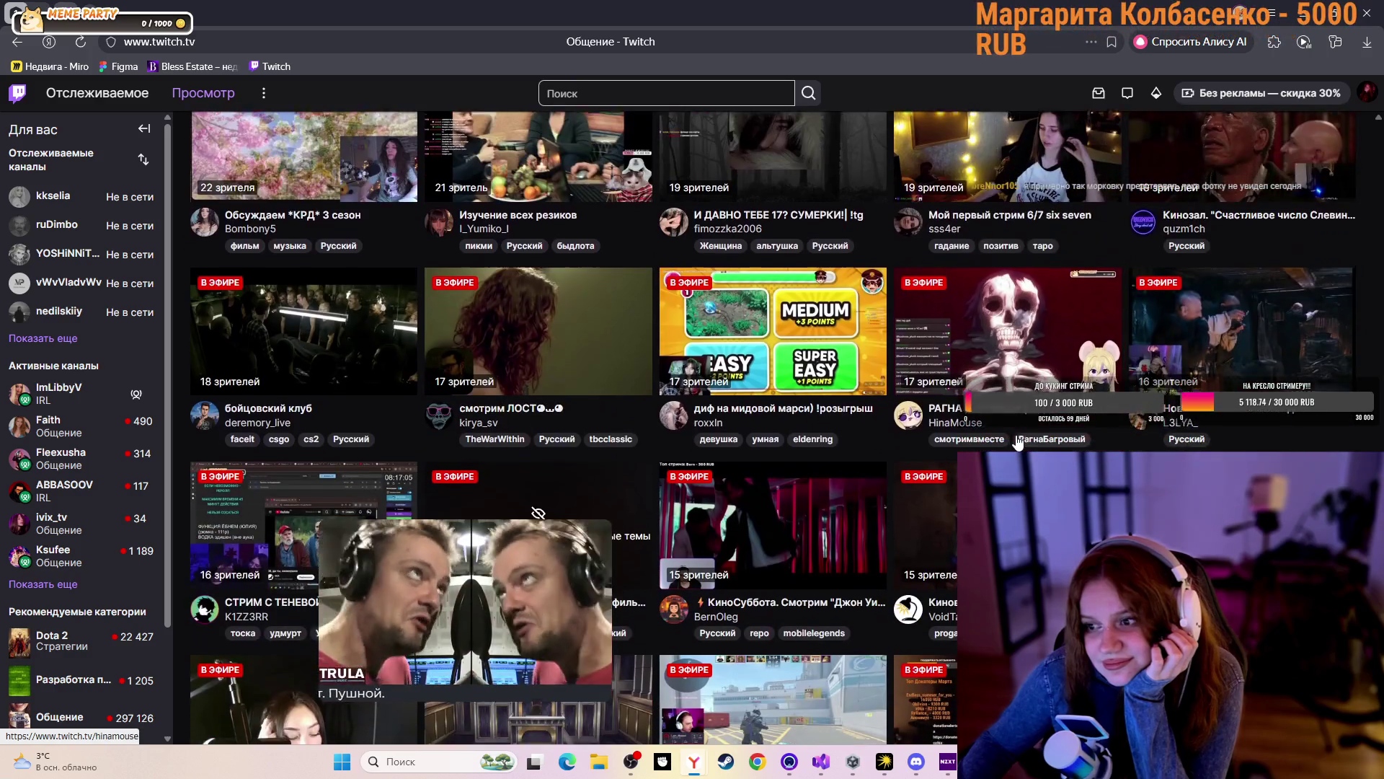
{"action": "scroll", "coordinate": [1018, 441], "scroll_direction": "down", "scroll_amount": 3}
{"action": "scroll", "coordinate": [1018, 441], "scroll_direction": "down", "scroll_amount": 2}
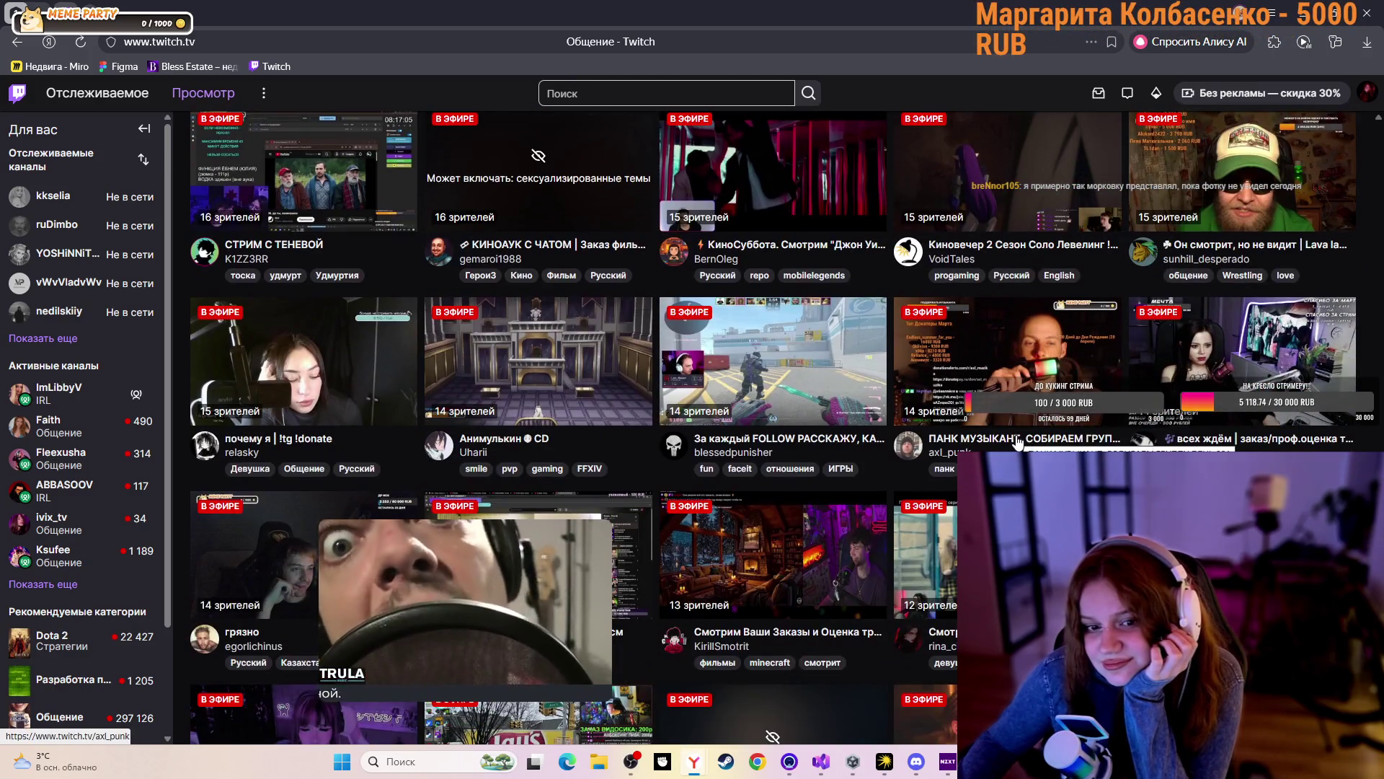
{"action": "scroll", "coordinate": [1017, 441], "scroll_direction": "down", "scroll_amount": 3}
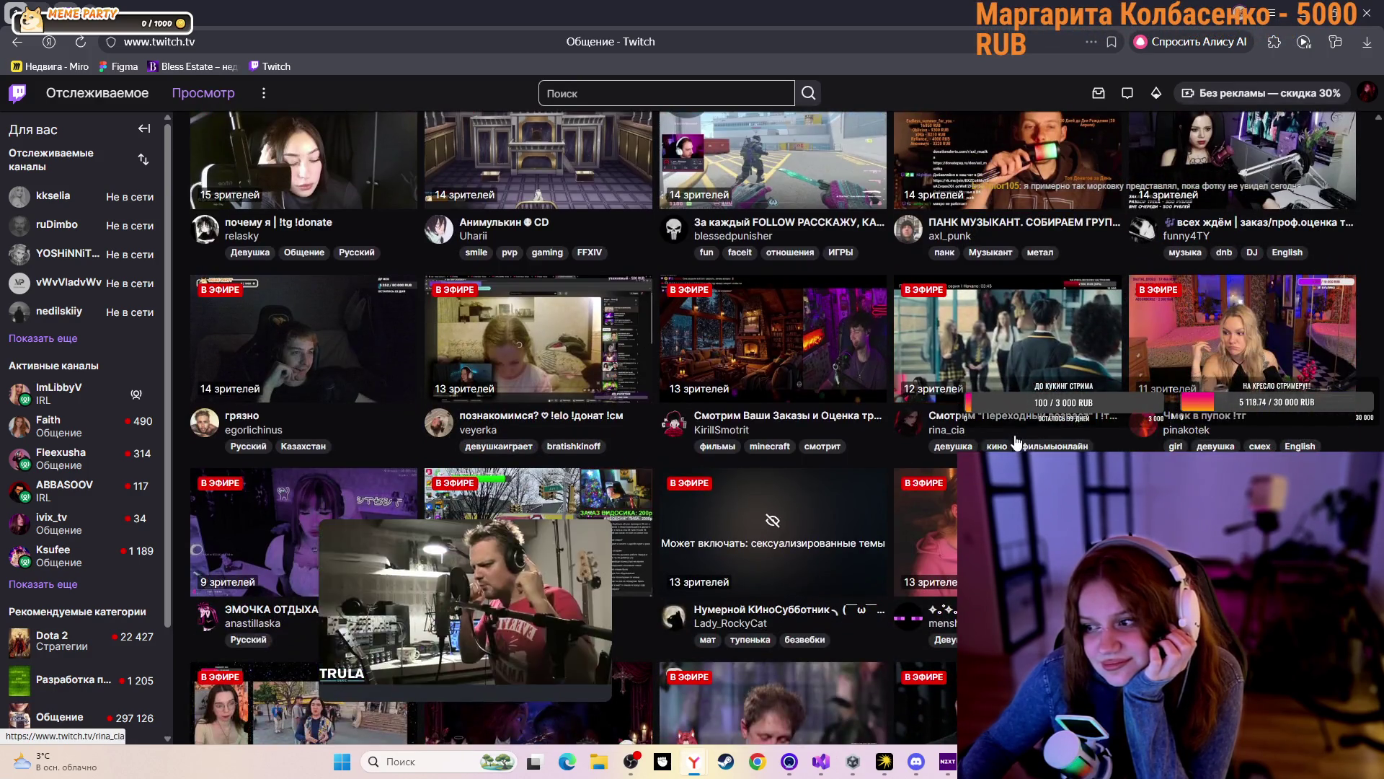
{"action": "scroll", "coordinate": [1017, 441], "scroll_direction": "down", "scroll_amount": 5}
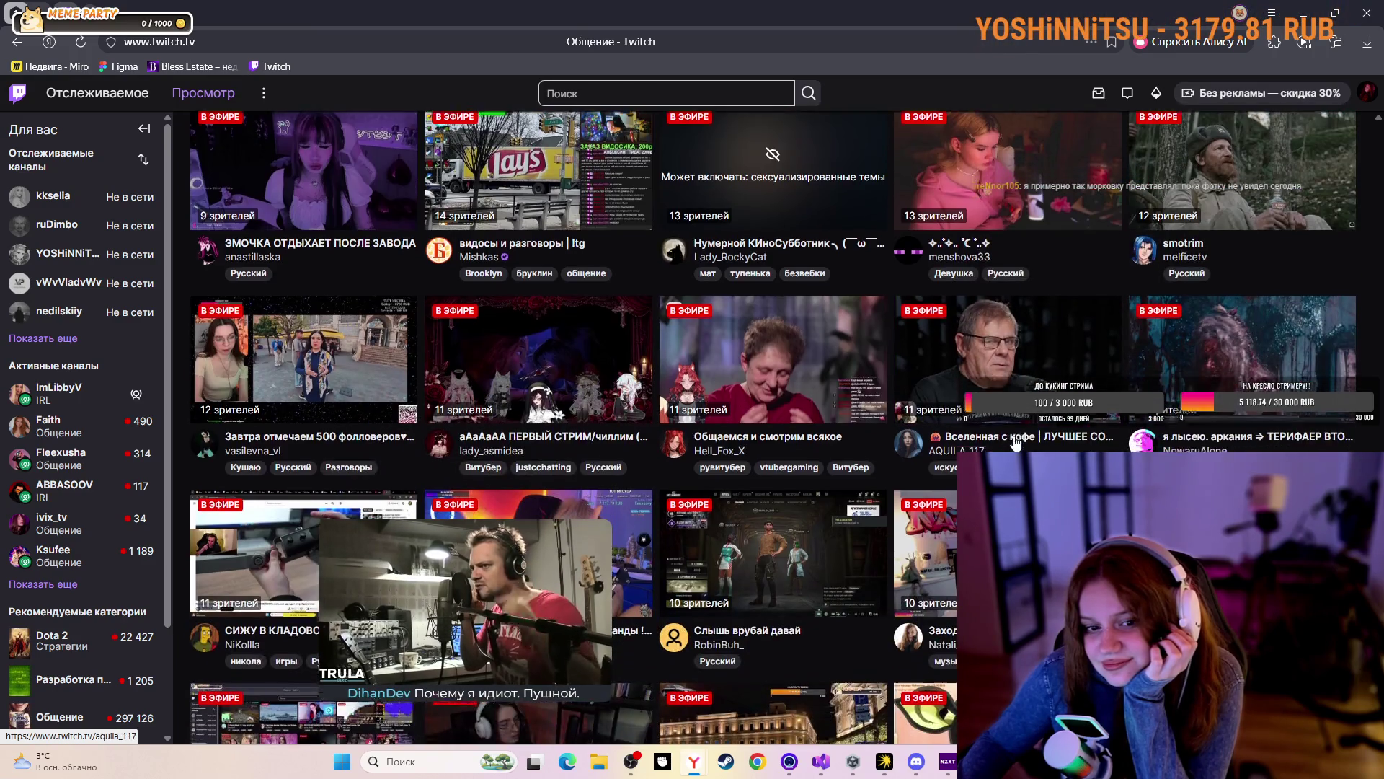
{"action": "scroll", "coordinate": [1016, 442], "scroll_direction": "down", "scroll_amount": 3}
{"action": "scroll", "coordinate": [1015, 442], "scroll_direction": "up", "scroll_amount": 2}
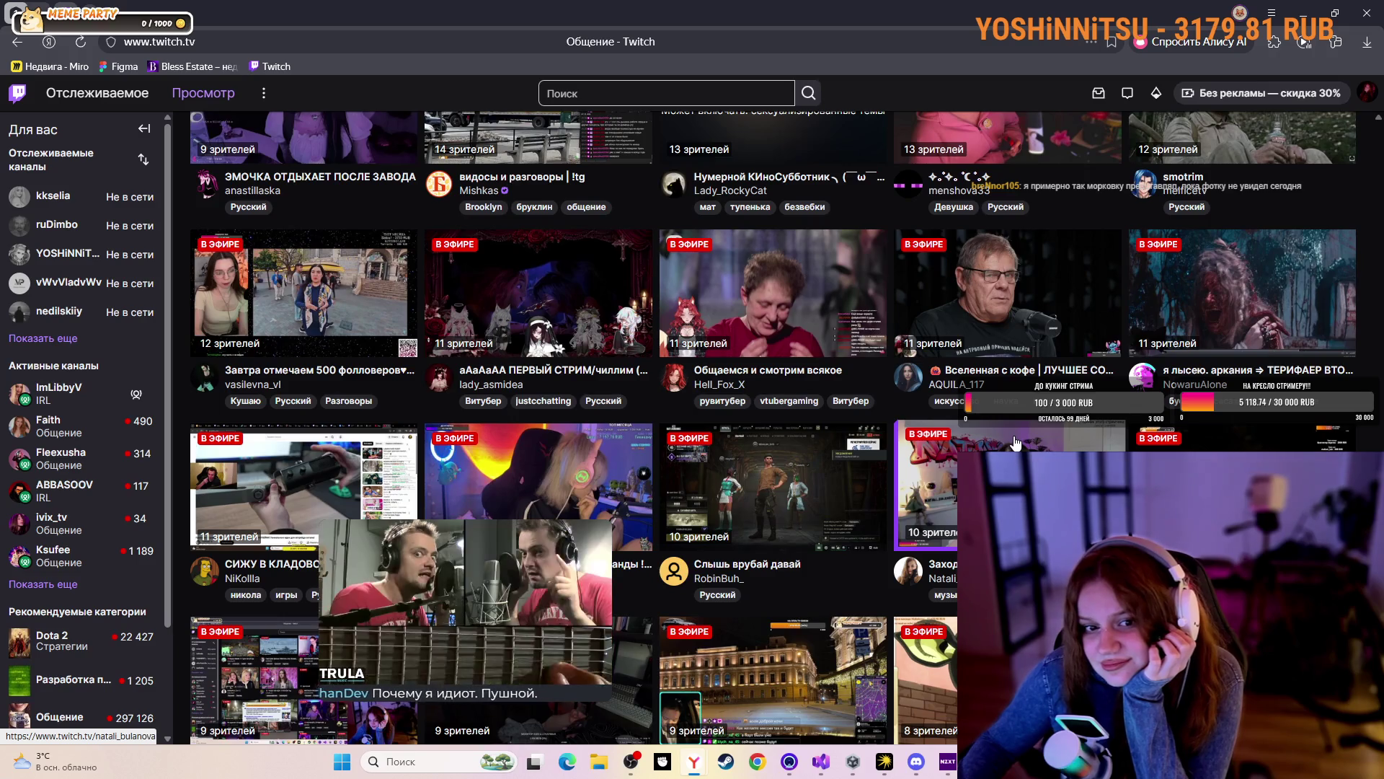
{"action": "scroll", "coordinate": [1016, 441], "scroll_direction": "down", "scroll_amount": 1}
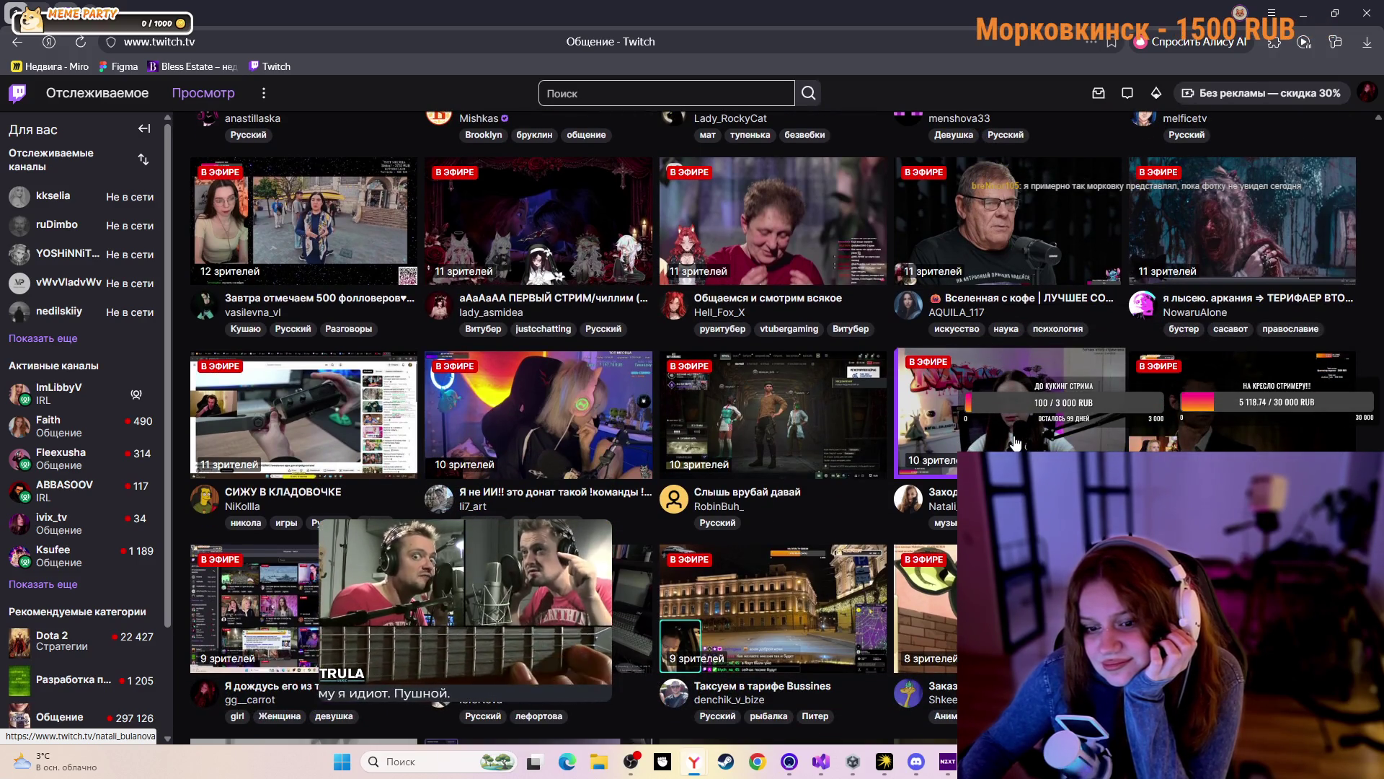
Scroll back up to the ~60-viewer rows and open annandres's stream
{"action": "scroll", "coordinate": [1016, 441], "scroll_direction": "up", "scroll_amount": 5}
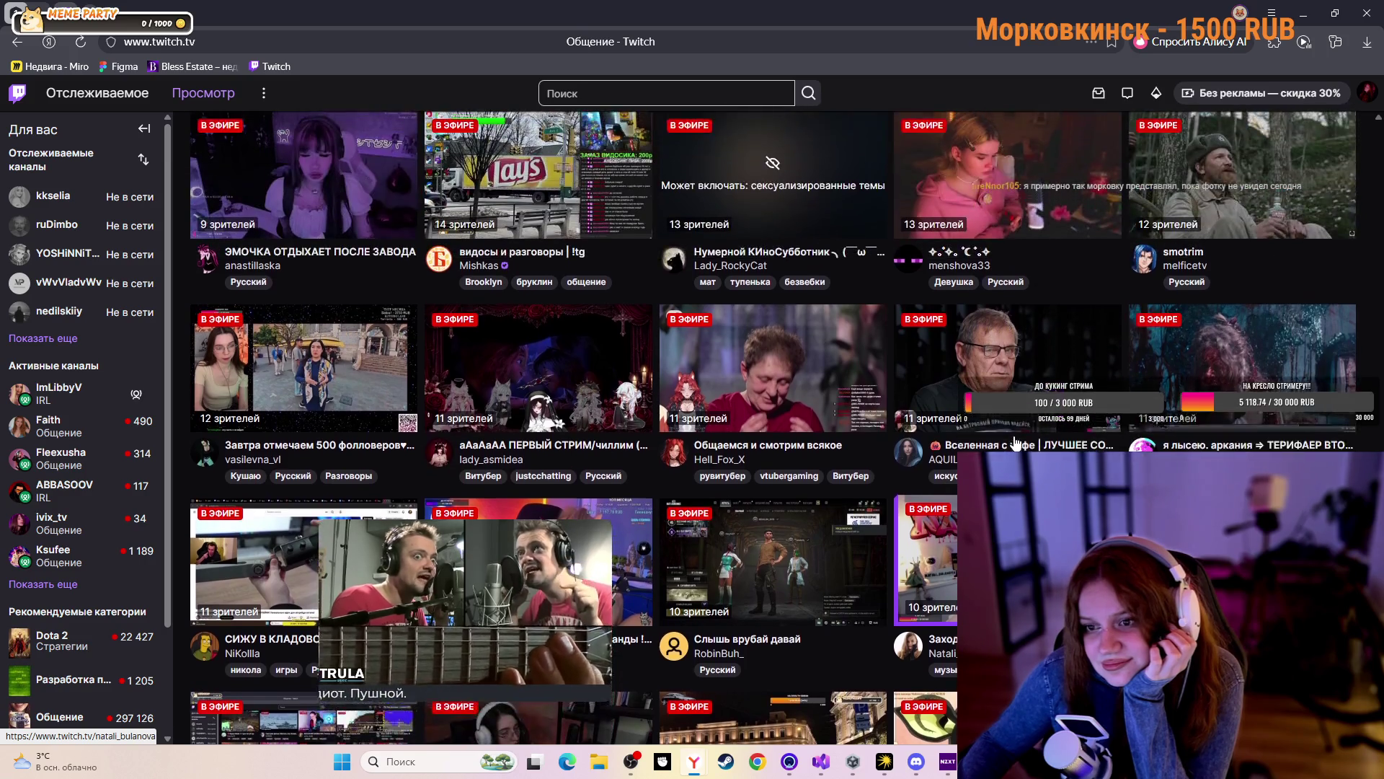
{"action": "scroll", "coordinate": [1016, 442], "scroll_direction": "up", "scroll_amount": 12}
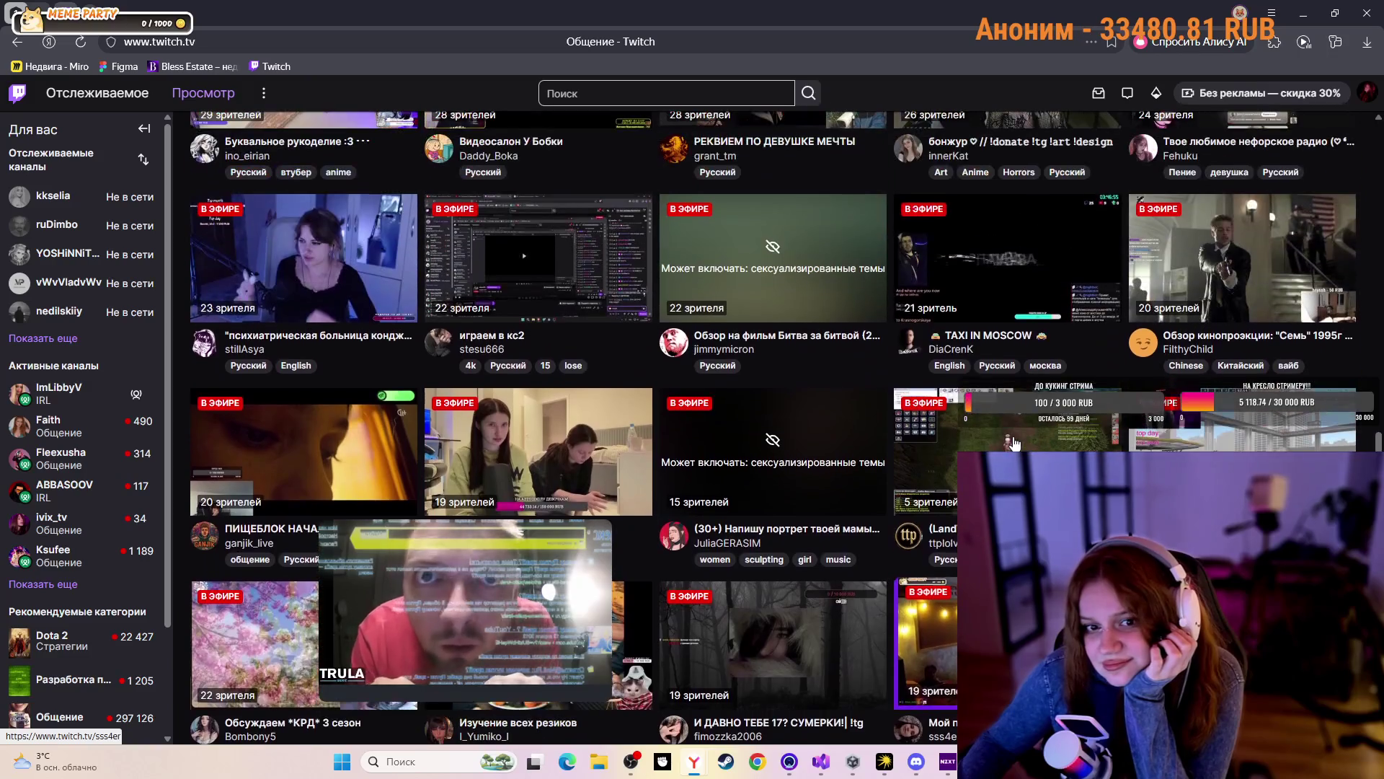
{"action": "scroll", "coordinate": [1014, 442], "scroll_direction": "up", "scroll_amount": 5}
{"action": "scroll", "coordinate": [1015, 442], "scroll_direction": "up", "scroll_amount": 3}
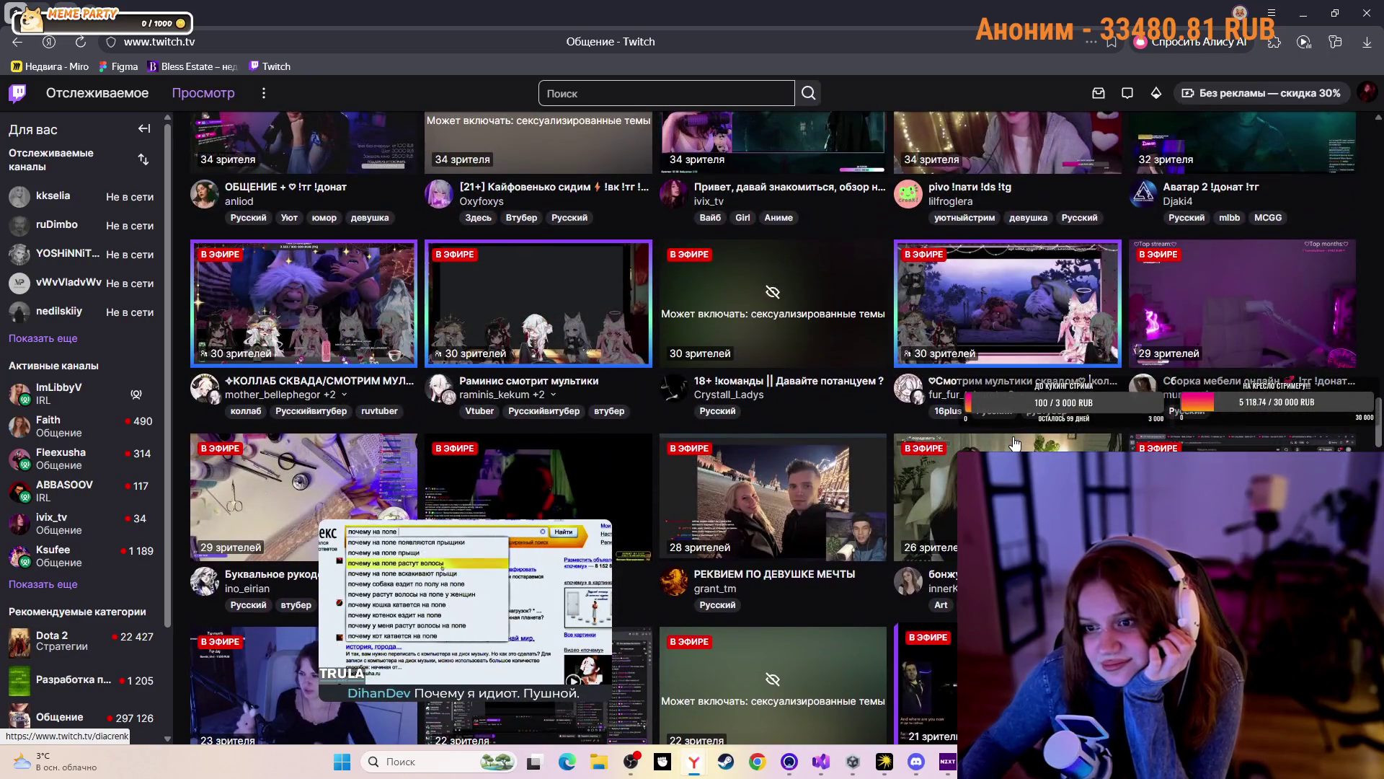
{"action": "scroll", "coordinate": [1014, 441], "scroll_direction": "up", "scroll_amount": 8}
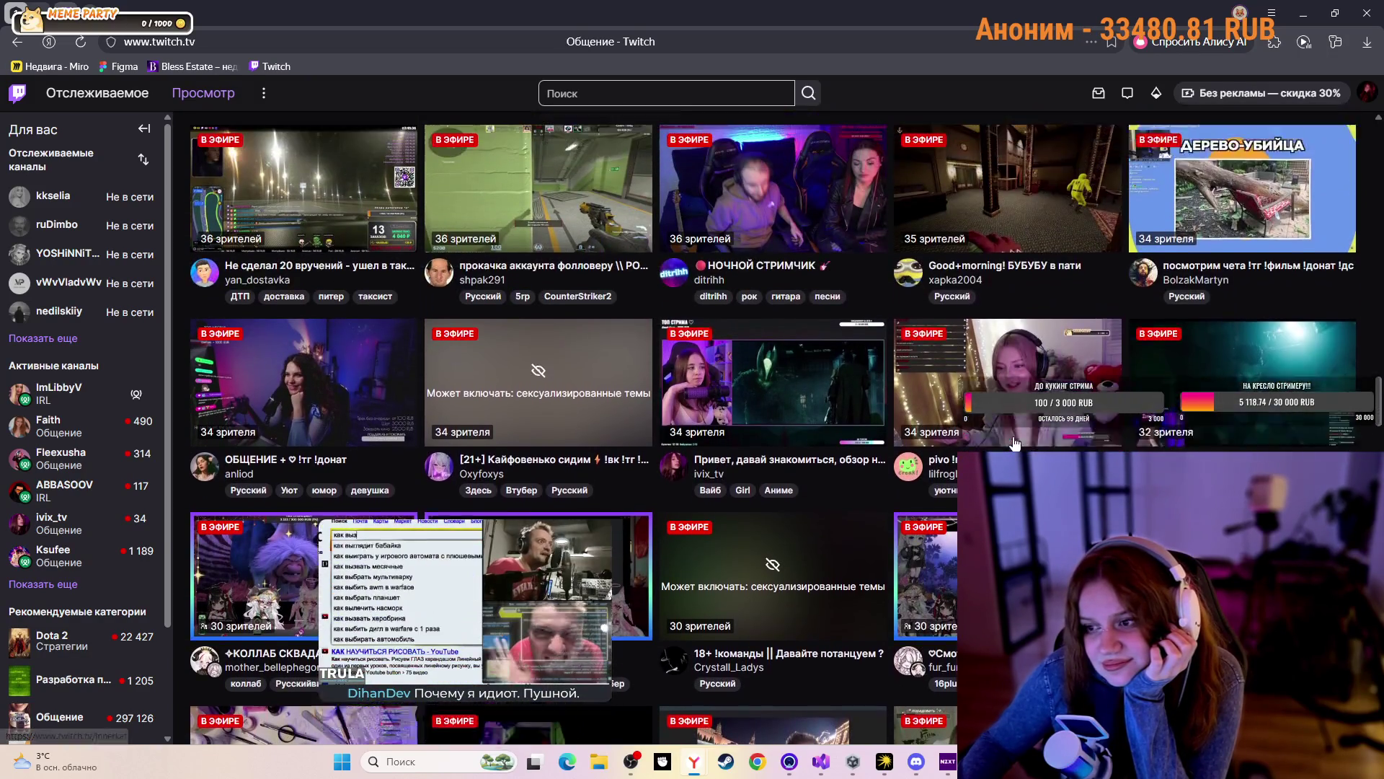
{"action": "scroll", "coordinate": [1014, 443], "scroll_direction": "up", "scroll_amount": 5}
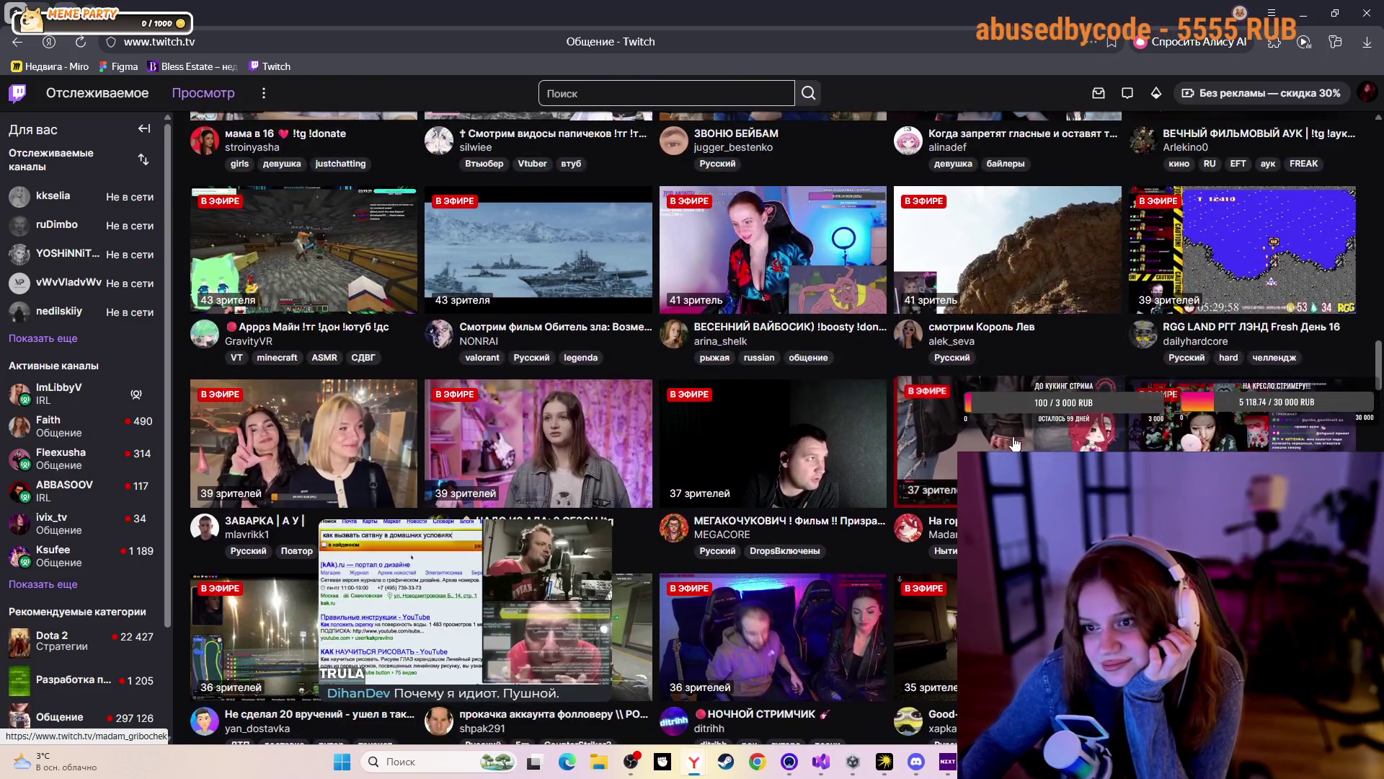
{"action": "scroll", "coordinate": [1014, 443], "scroll_direction": "up", "scroll_amount": 2}
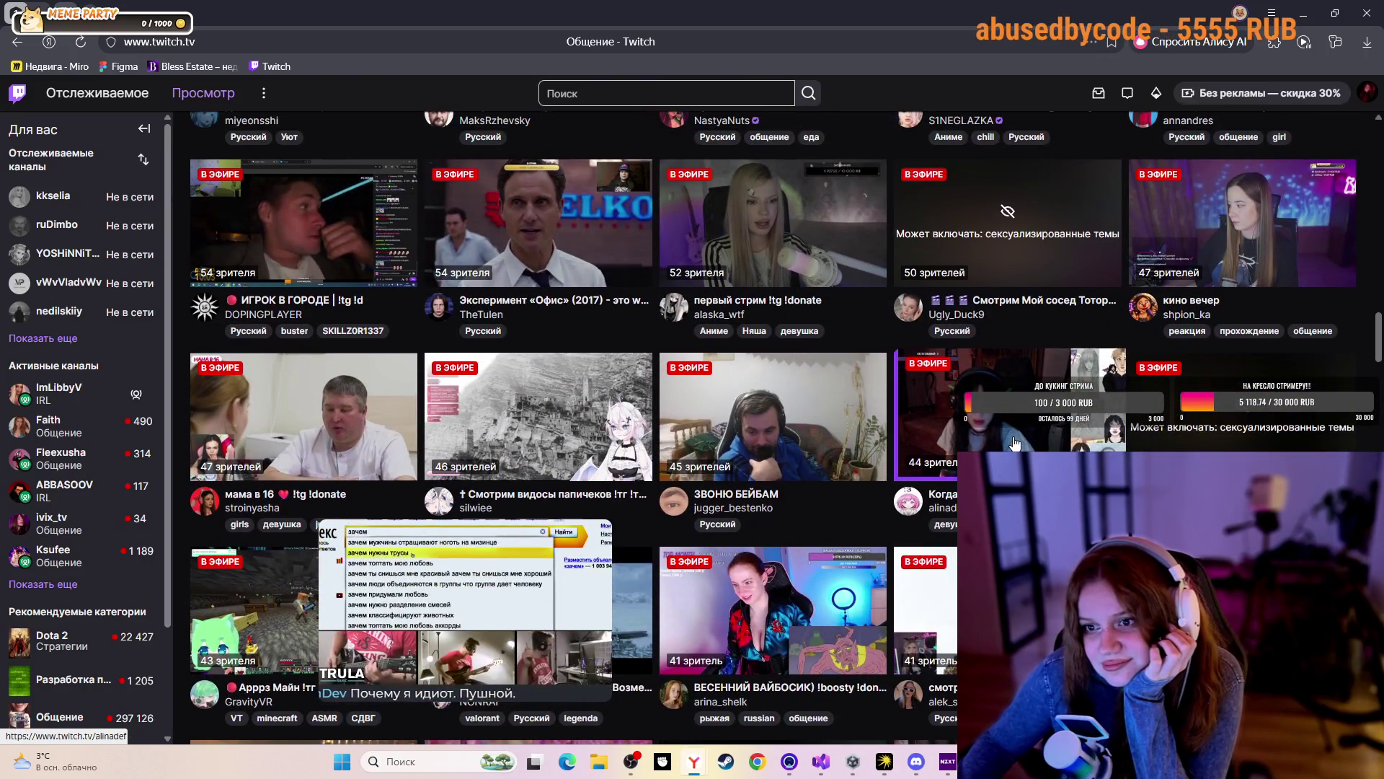
{"action": "scroll", "coordinate": [1014, 443], "scroll_direction": "up", "scroll_amount": 5}
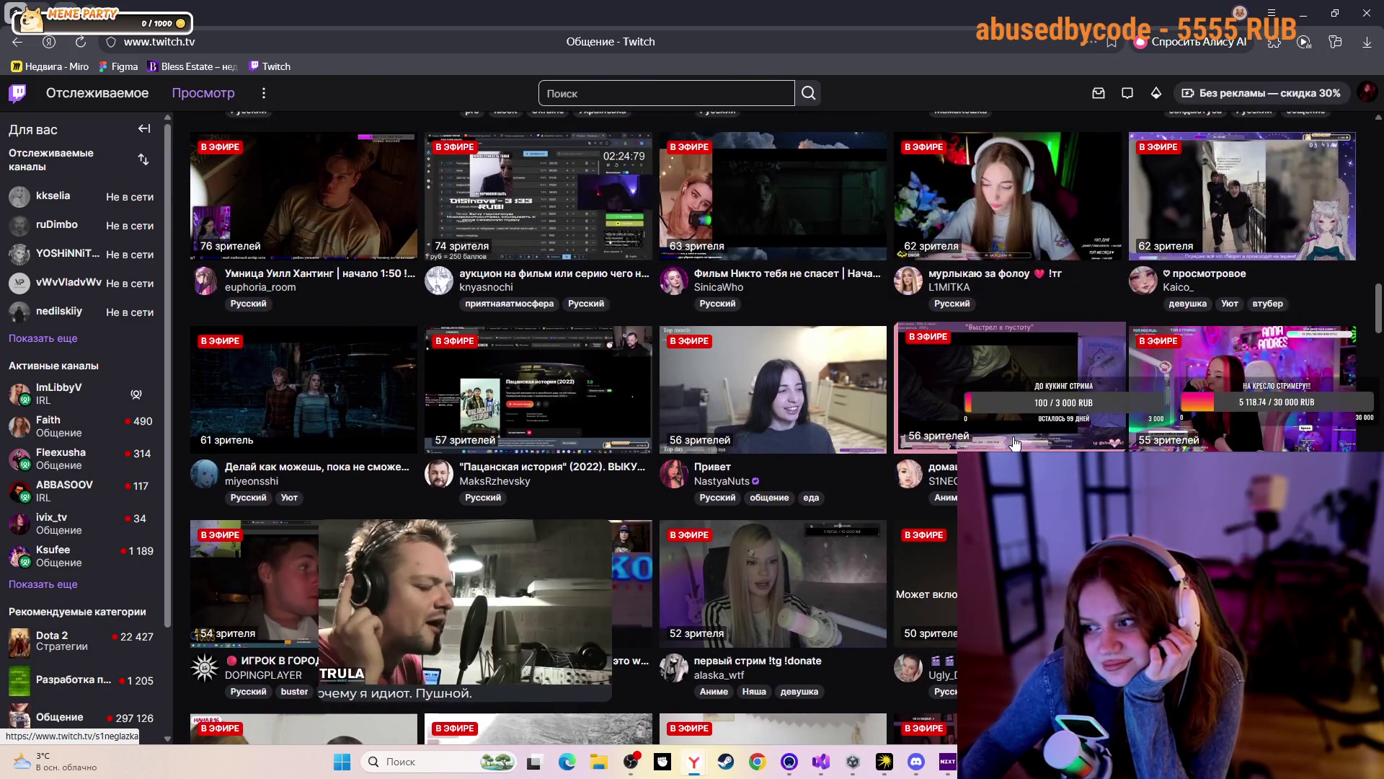
{"action": "left_click", "coordinate": [1240, 404]}
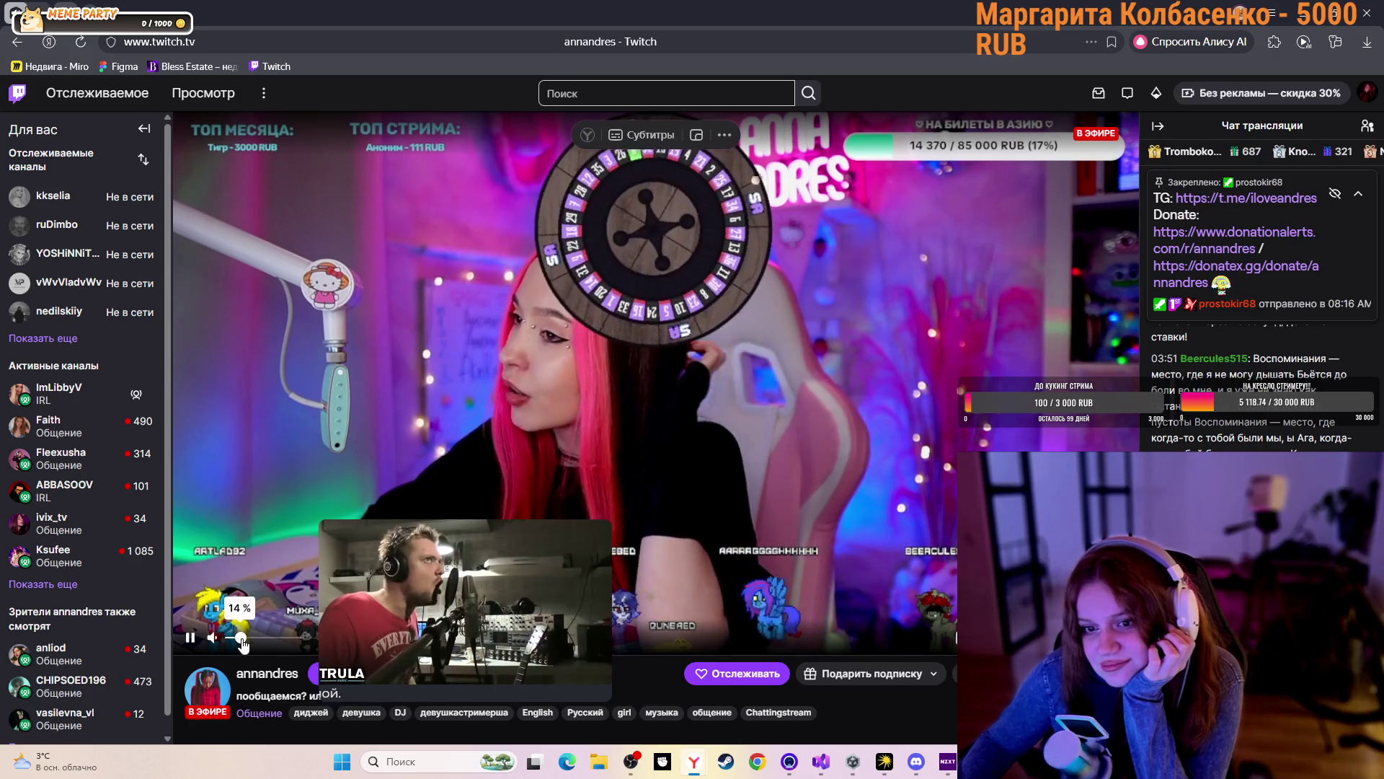
Set annandres's stream volume to 30% and go back to the Общение directory
{"action": "left_click_drag", "start_coordinate": [265, 642], "coordinate": [264, 641]}
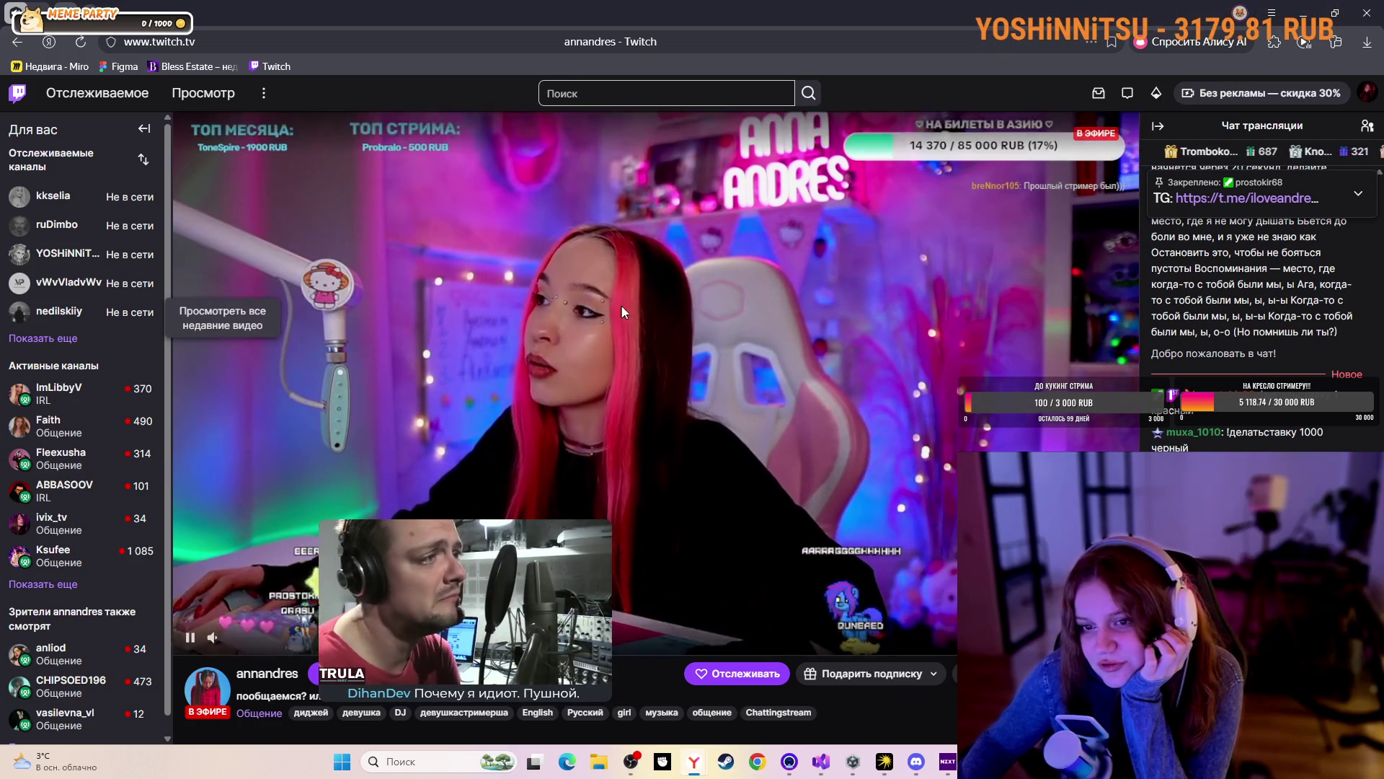
{"action": "left_click", "coordinate": [250, 638]}
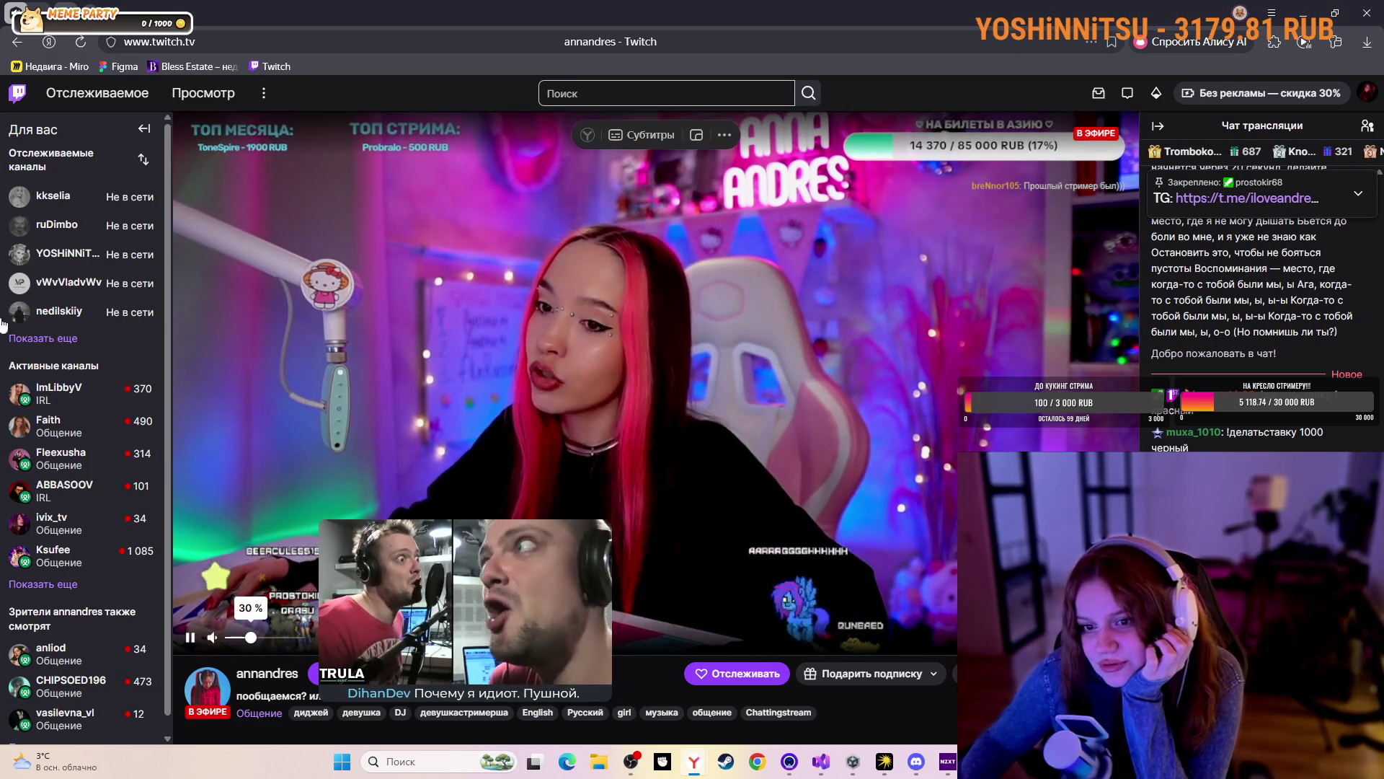
{"action": "left_click", "coordinate": [11, 45]}
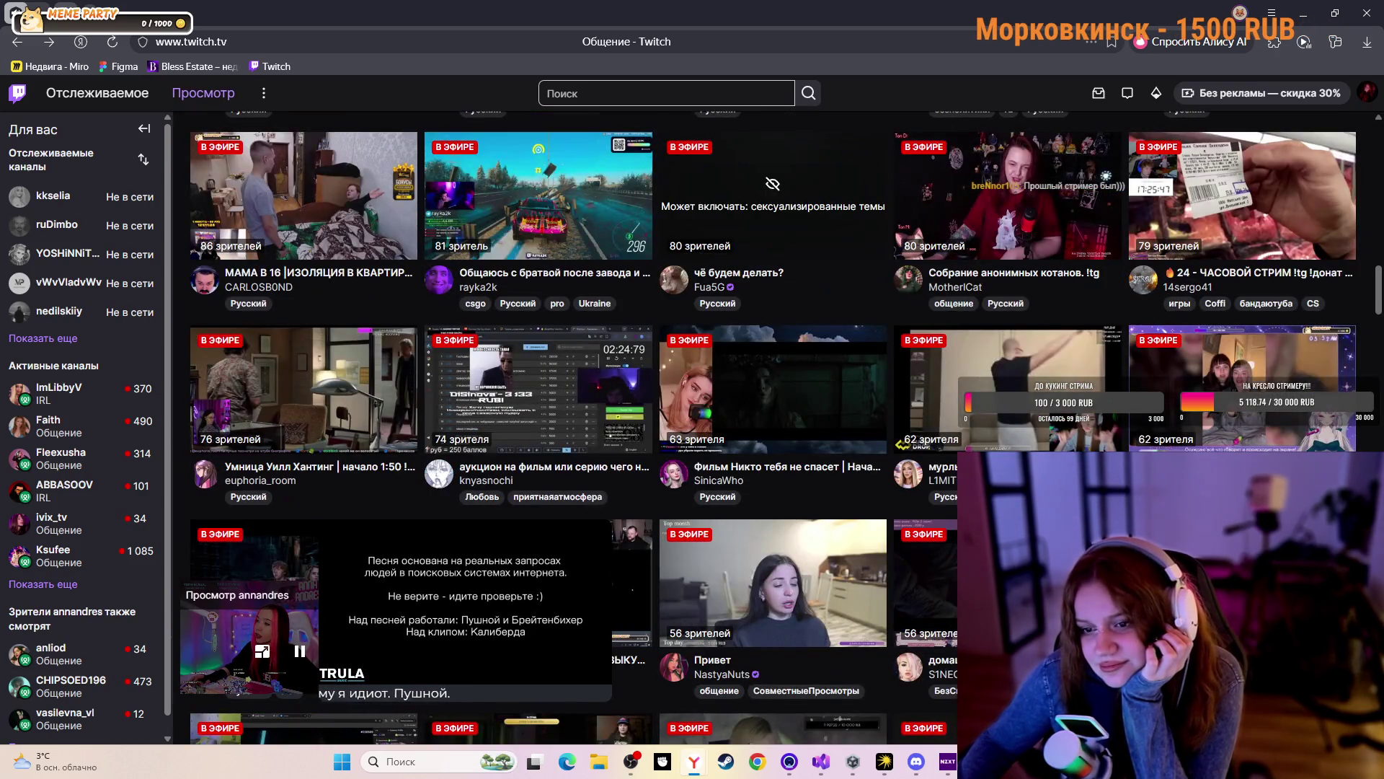
Scroll up to the higher-viewer streams and open KIARAOKSI's channel
{"action": "scroll", "coordinate": [772, 426], "scroll_direction": "up", "scroll_amount": 10}
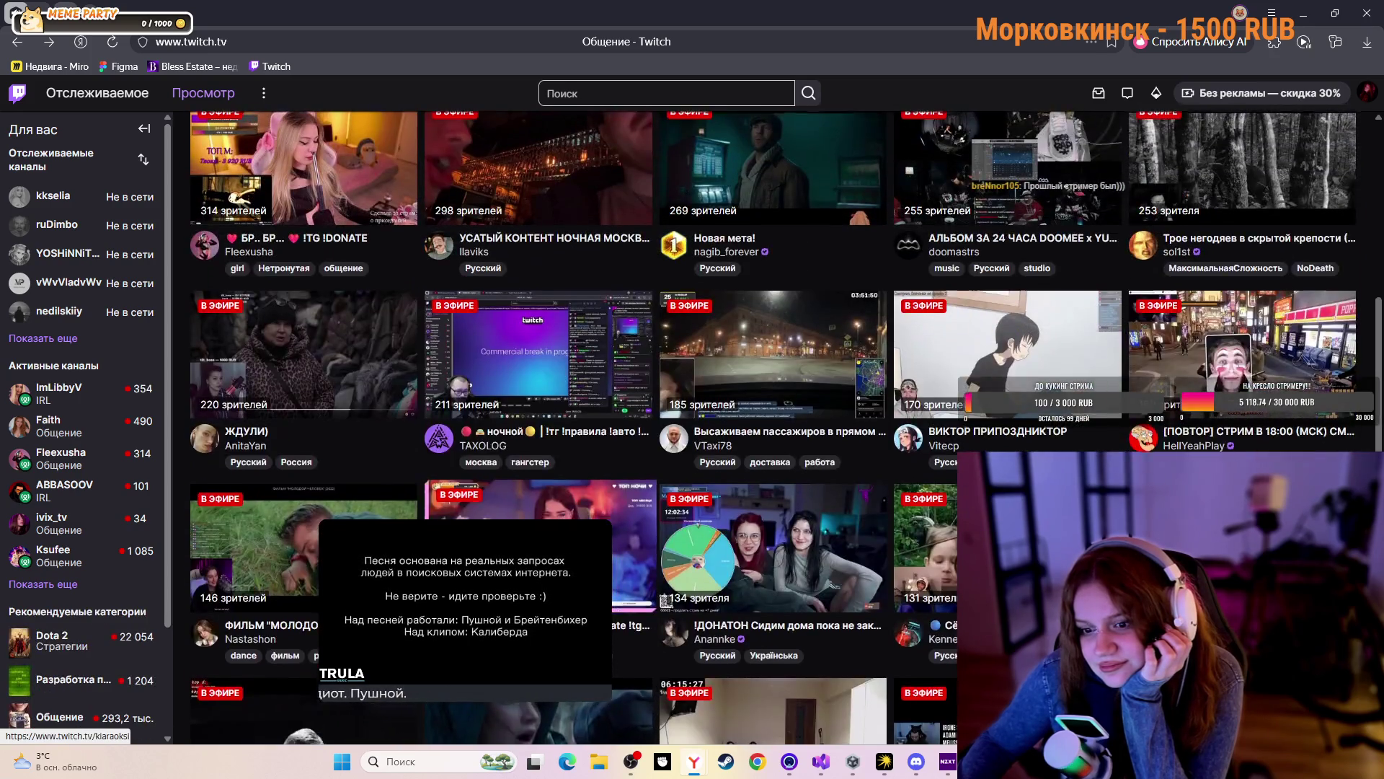
{"action": "scroll", "coordinate": [465, 599], "scroll_direction": "up", "scroll_amount": 5}
{"action": "left_click", "coordinate": [465, 599]}
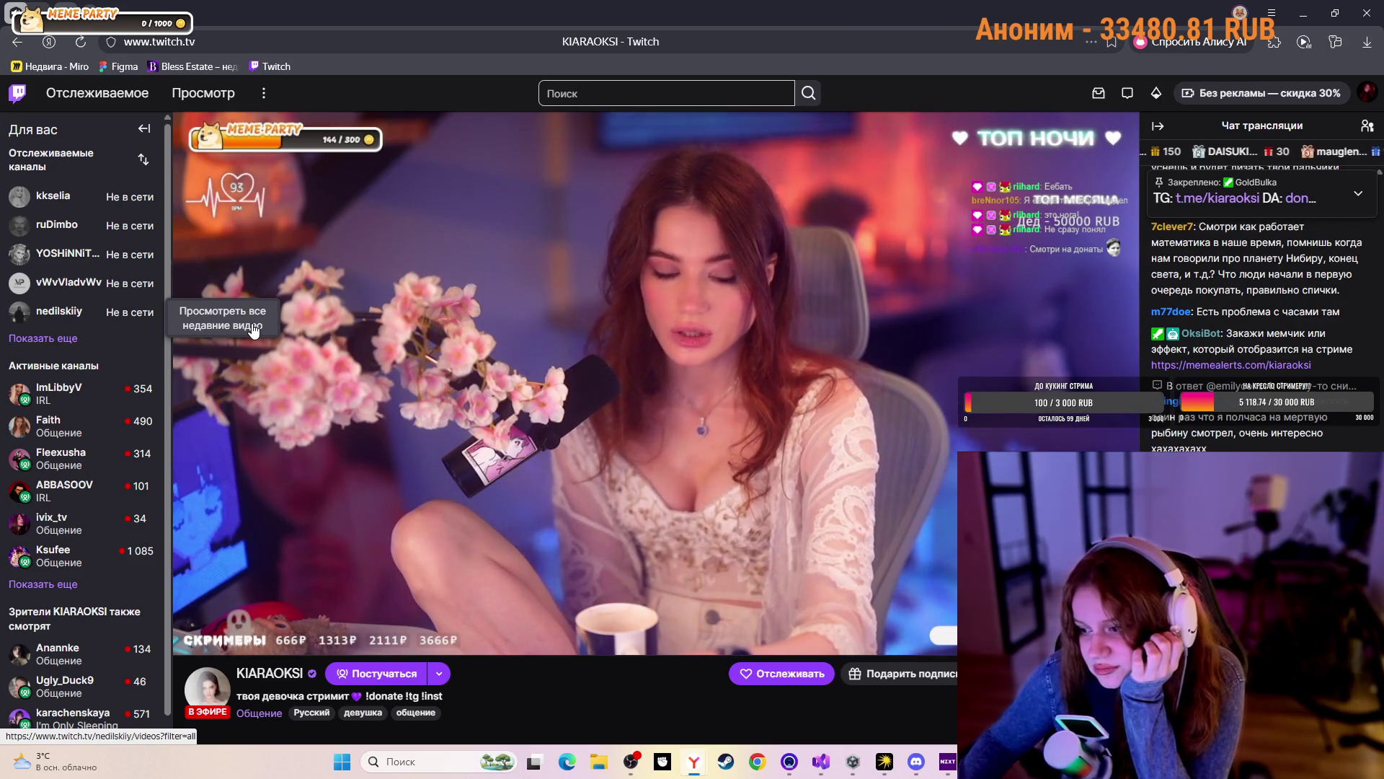
Scroll KIARAOKSI's stream page, then go back to the Общение directory
{"action": "scroll", "coordinate": [252, 328], "scroll_direction": "down", "scroll_amount": 1}
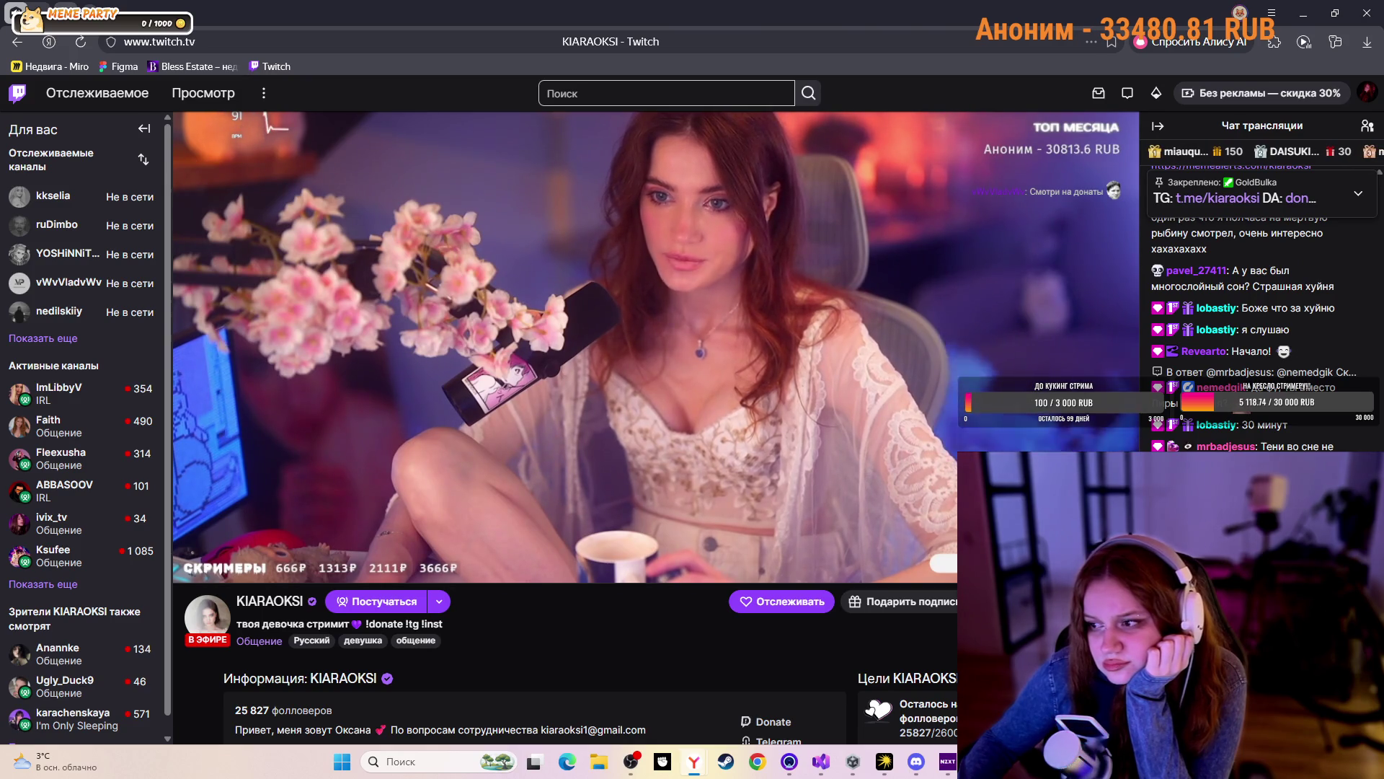
{"action": "mouse_move", "coordinate": [494, 543]}
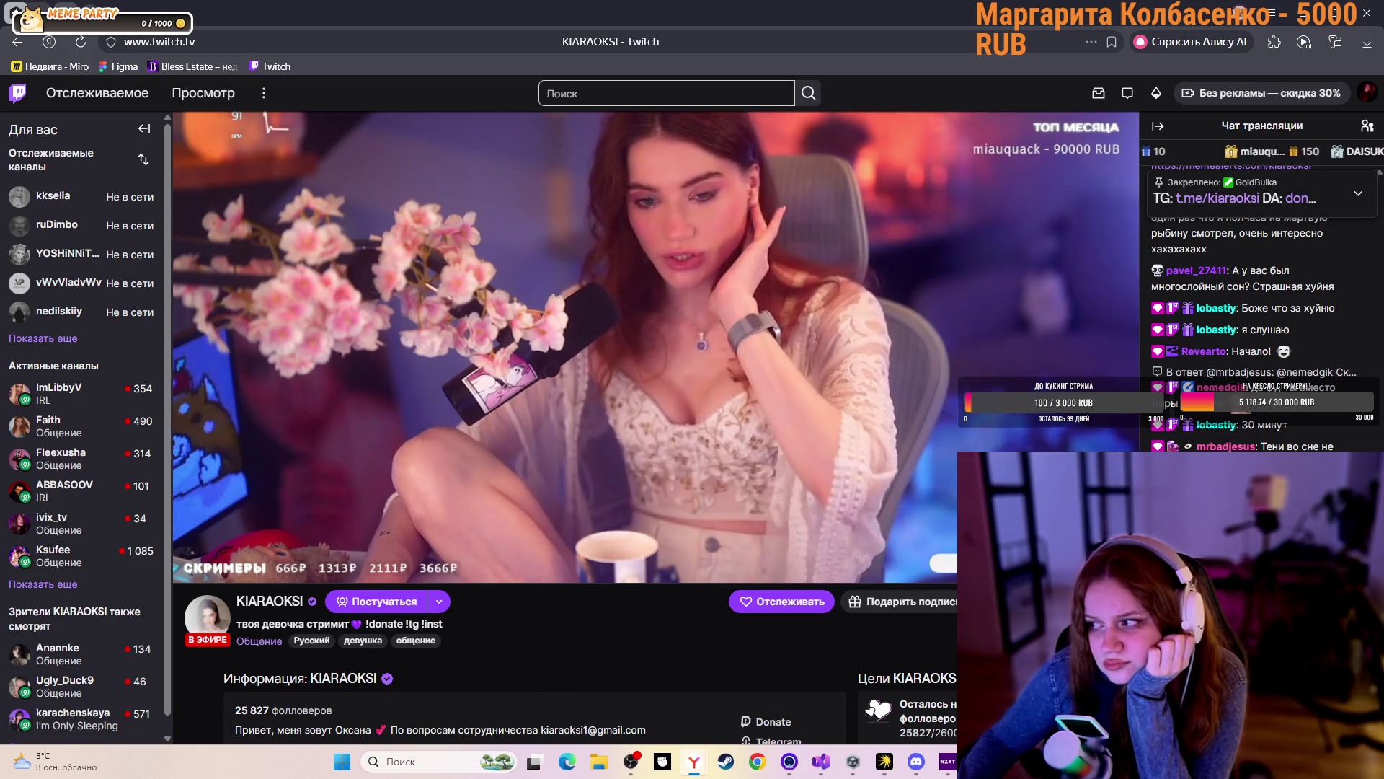
{"action": "scroll", "coordinate": [566, 425], "scroll_direction": "up", "scroll_amount": 1}
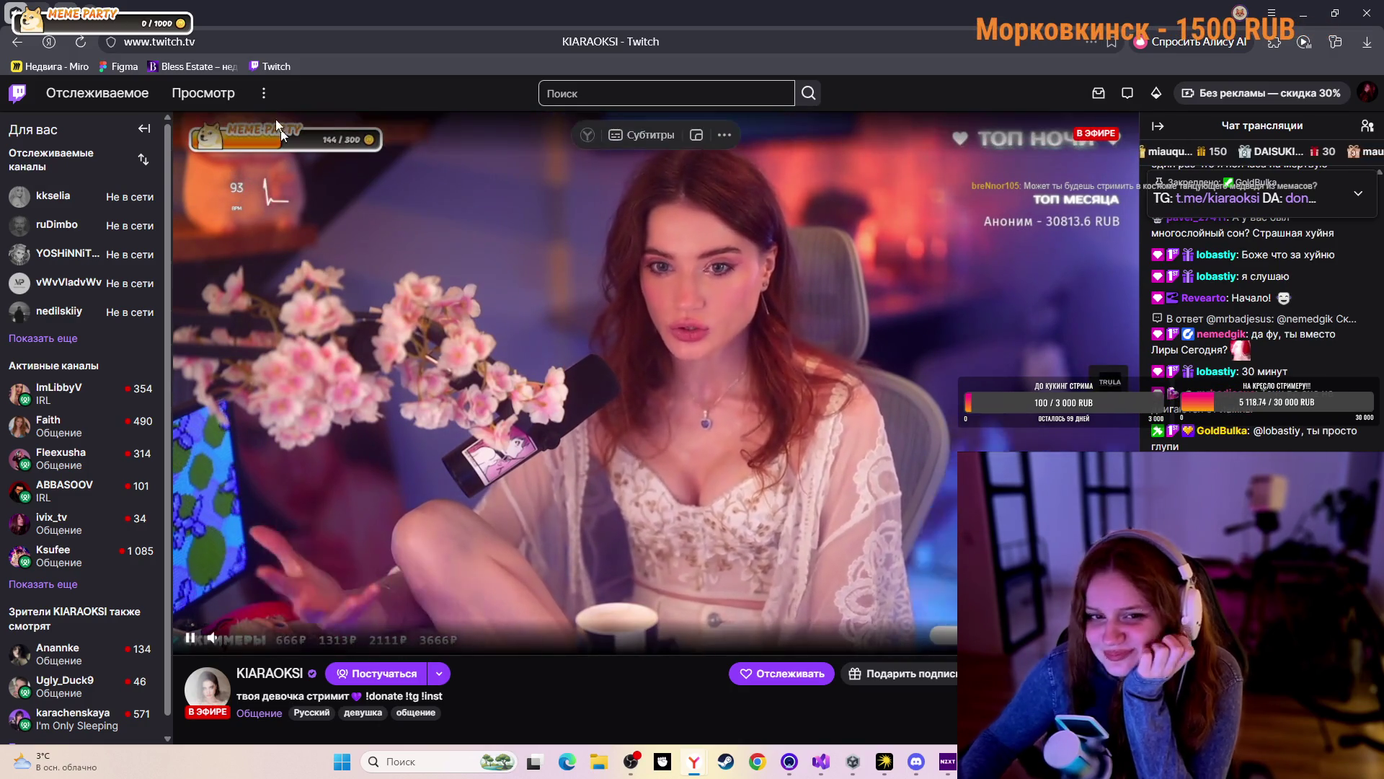
{"action": "left_click", "coordinate": [17, 41]}
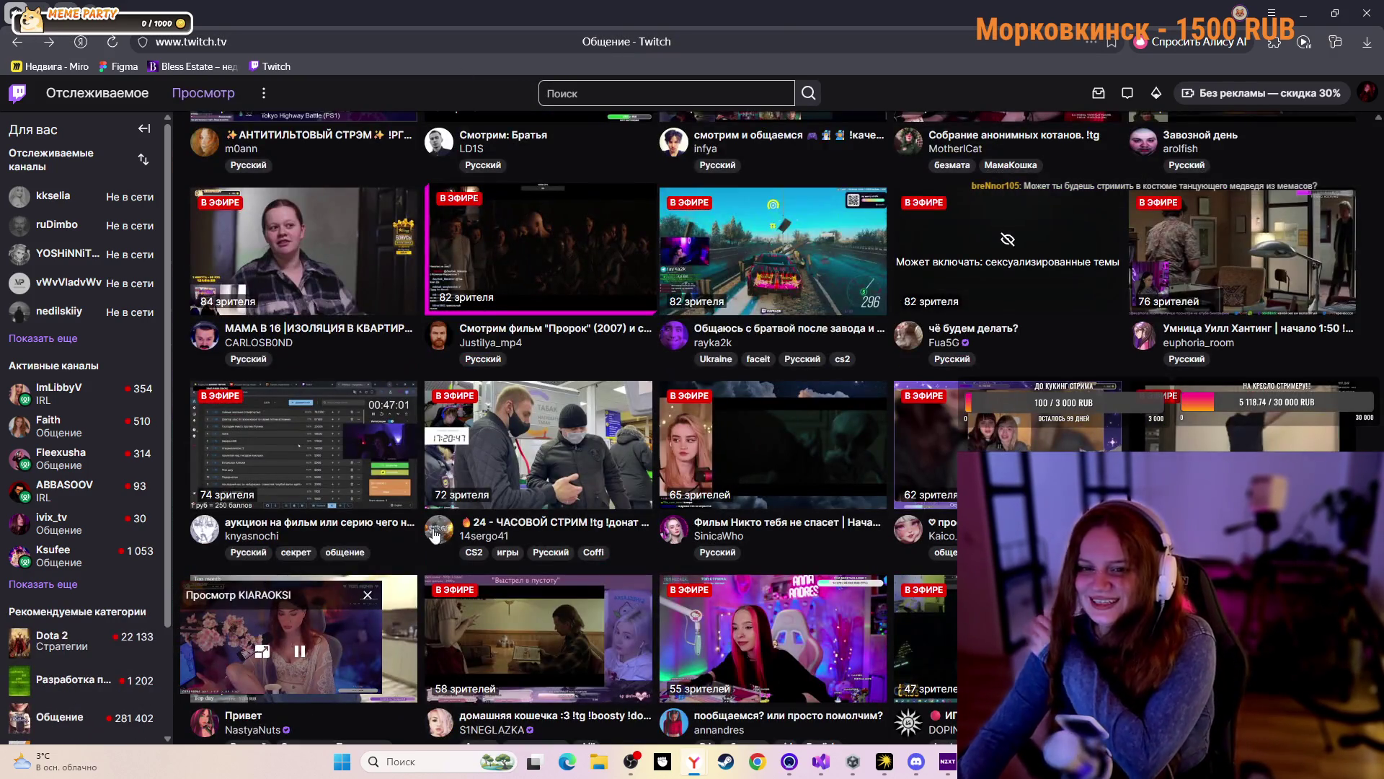
Close the KIARAOKSI mini-player and browse the grid of 130–315-viewer channels
{"action": "left_click", "coordinate": [367, 595]}
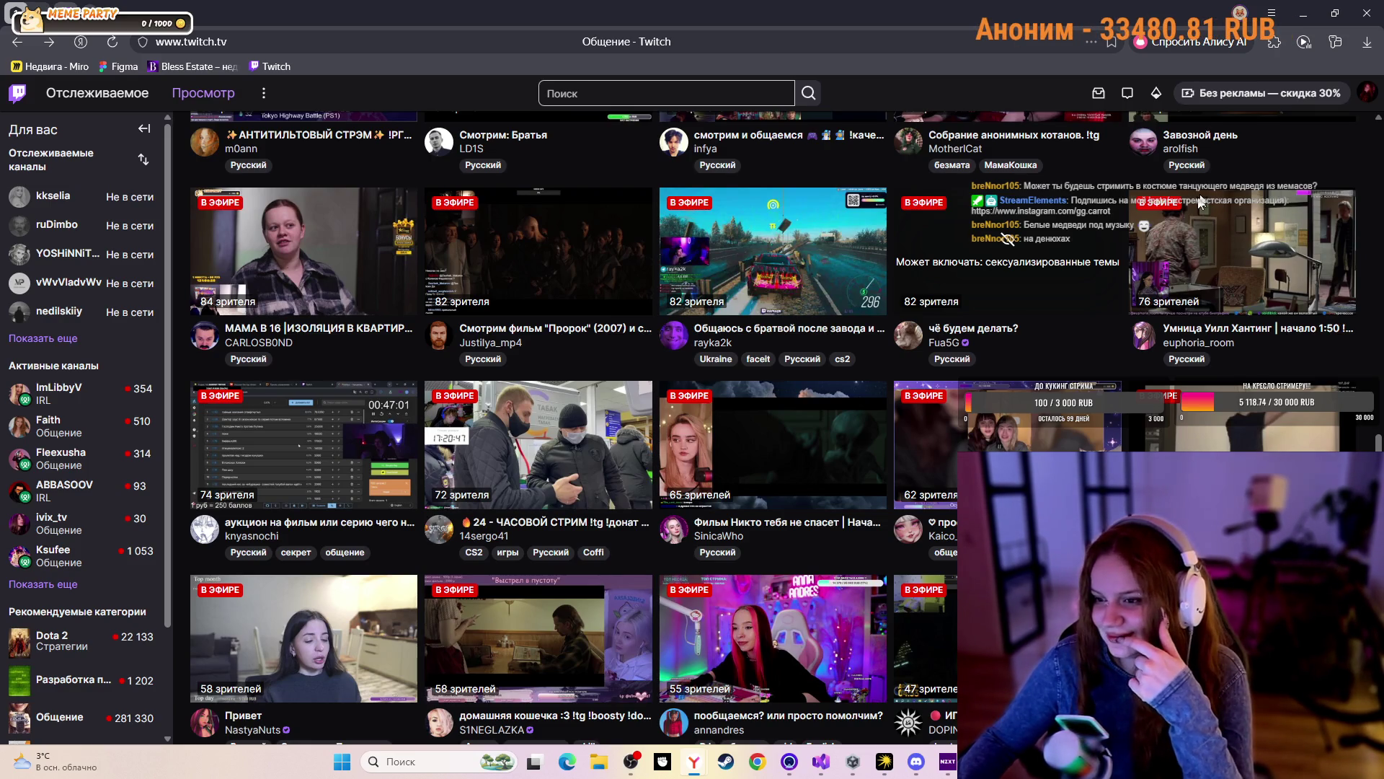
{"action": "scroll", "coordinate": [1110, 351], "scroll_direction": "down", "scroll_amount": 4}
{"action": "scroll", "coordinate": [1119, 351], "scroll_direction": "down", "scroll_amount": 10}
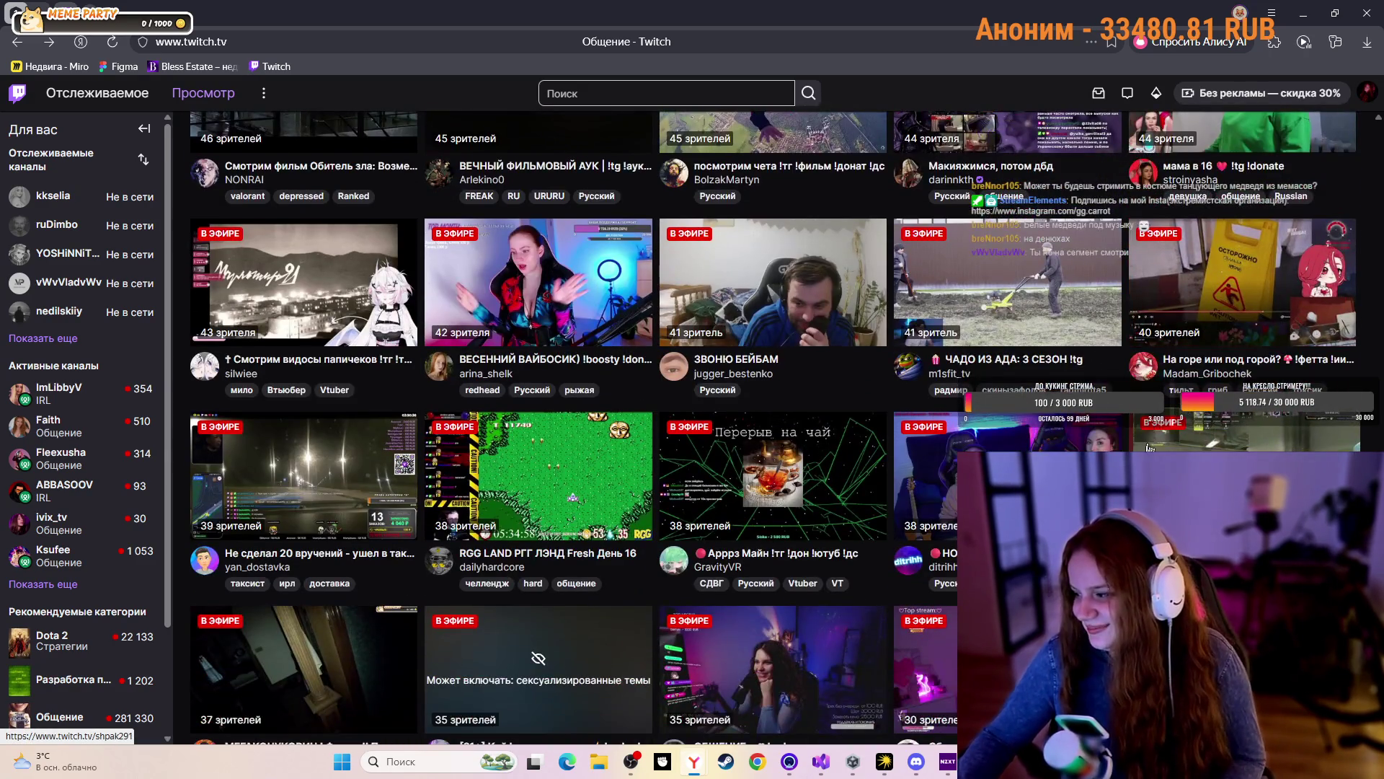
{"action": "scroll", "coordinate": [1149, 426], "scroll_direction": "up", "scroll_amount": 1}
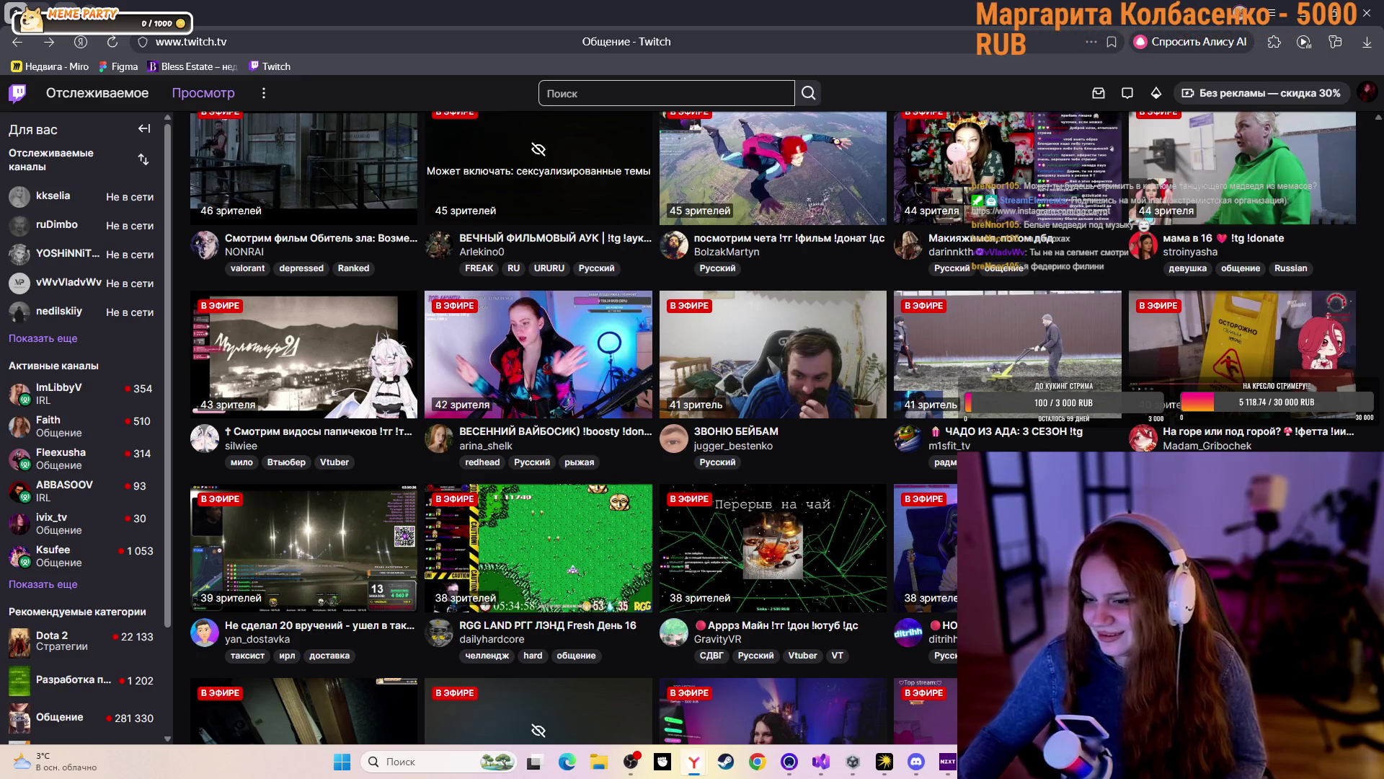
{"action": "scroll", "coordinate": [649, 429], "scroll_direction": "down", "scroll_amount": 7}
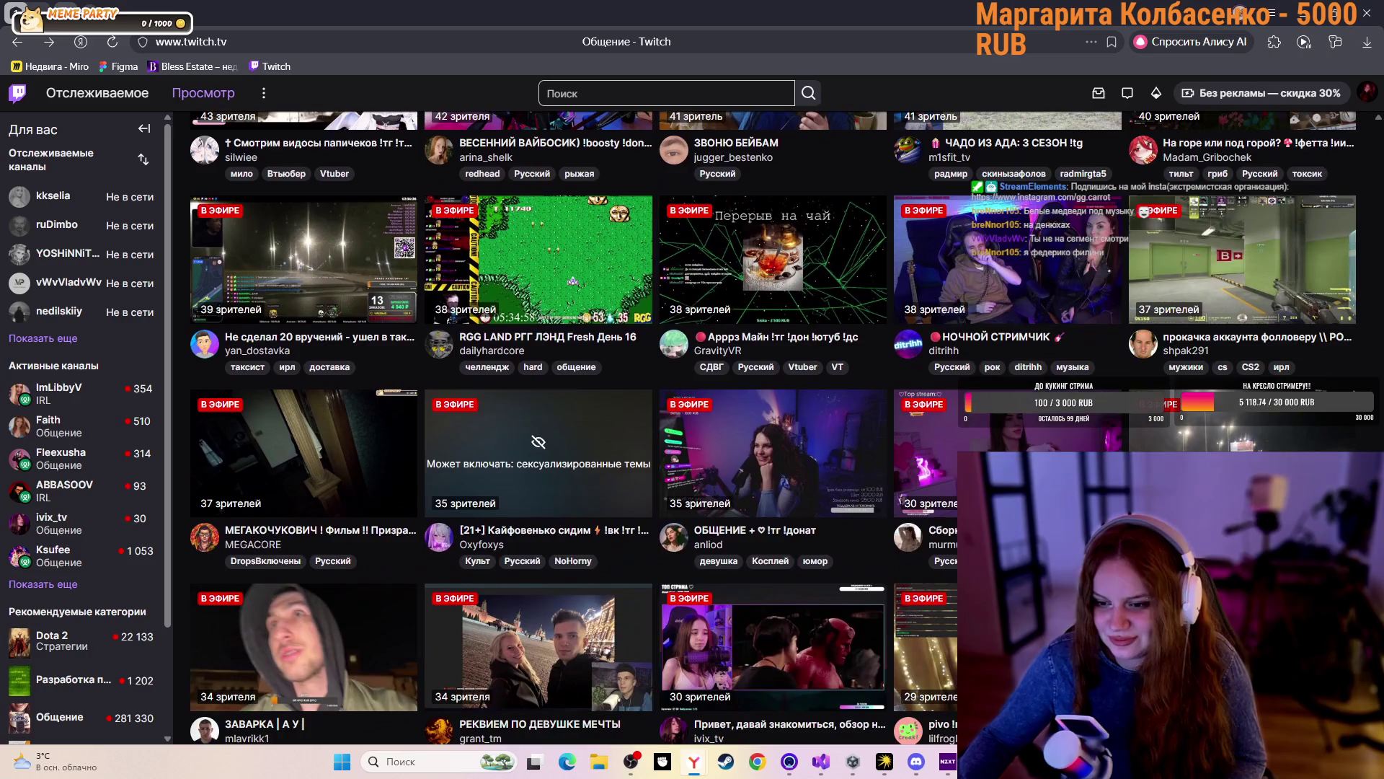
{"action": "scroll", "coordinate": [1182, 303], "scroll_direction": "down", "scroll_amount": 8}
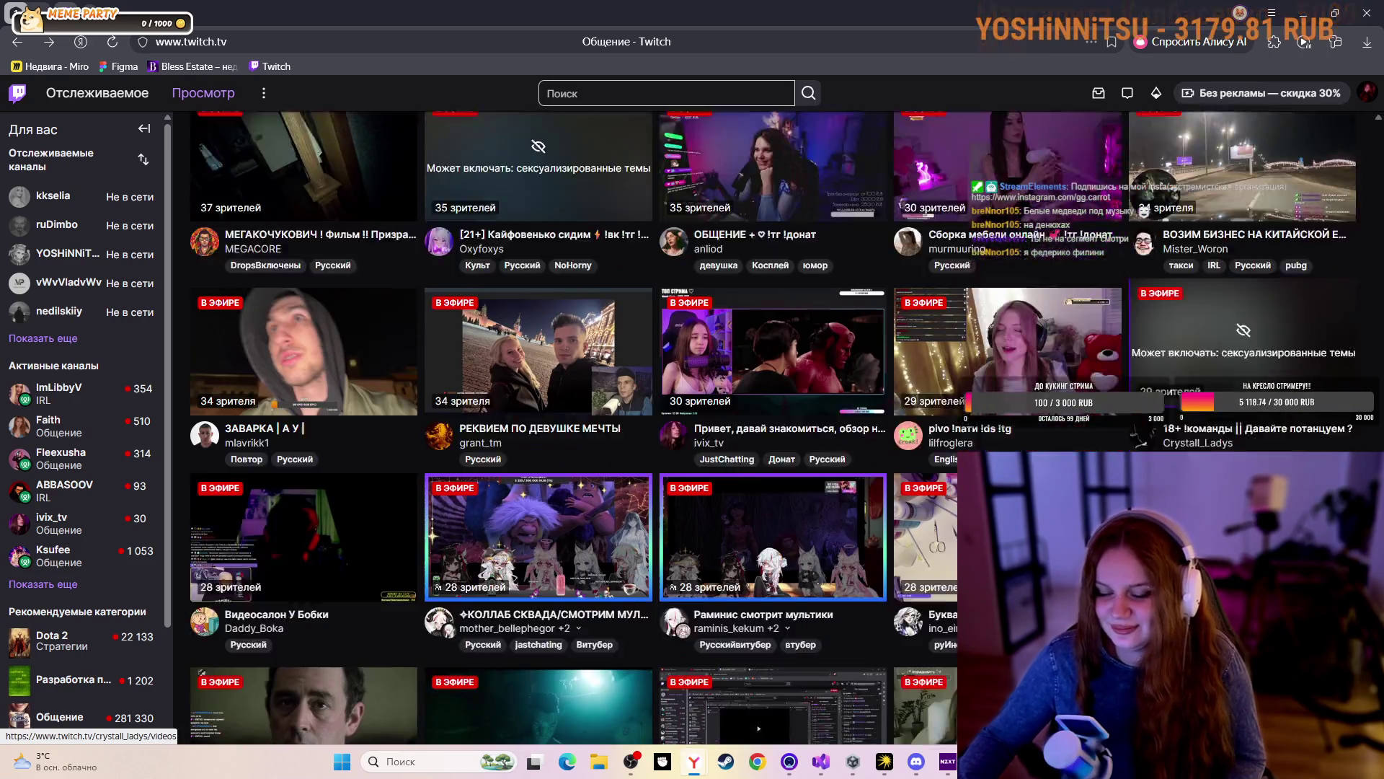
{"action": "scroll", "coordinate": [1183, 303], "scroll_direction": "up", "scroll_amount": 2}
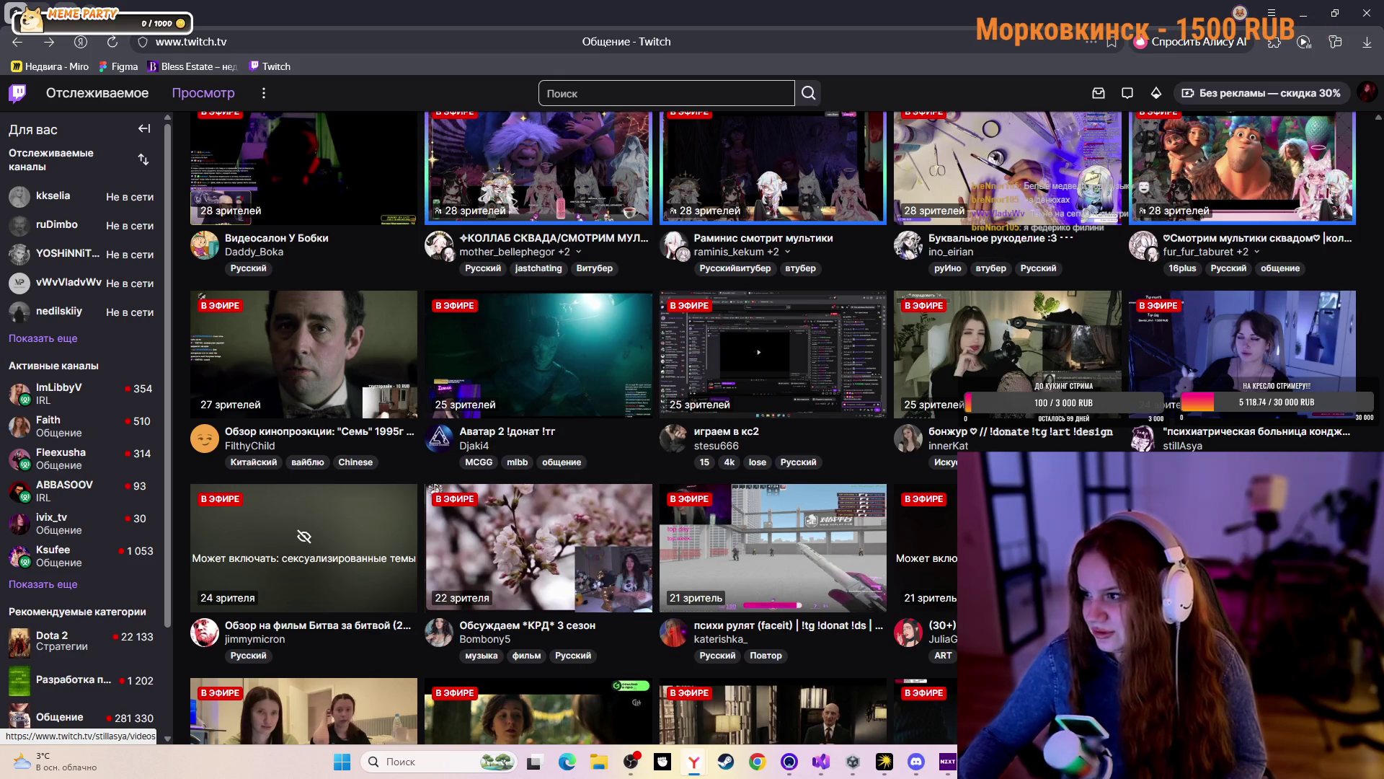
{"action": "scroll", "coordinate": [1182, 505], "scroll_direction": "up", "scroll_amount": 10}
{"action": "scroll", "coordinate": [786, 427], "scroll_direction": "up", "scroll_amount": 10}
{"action": "scroll", "coordinate": [774, 426], "scroll_direction": "up", "scroll_amount": 10}
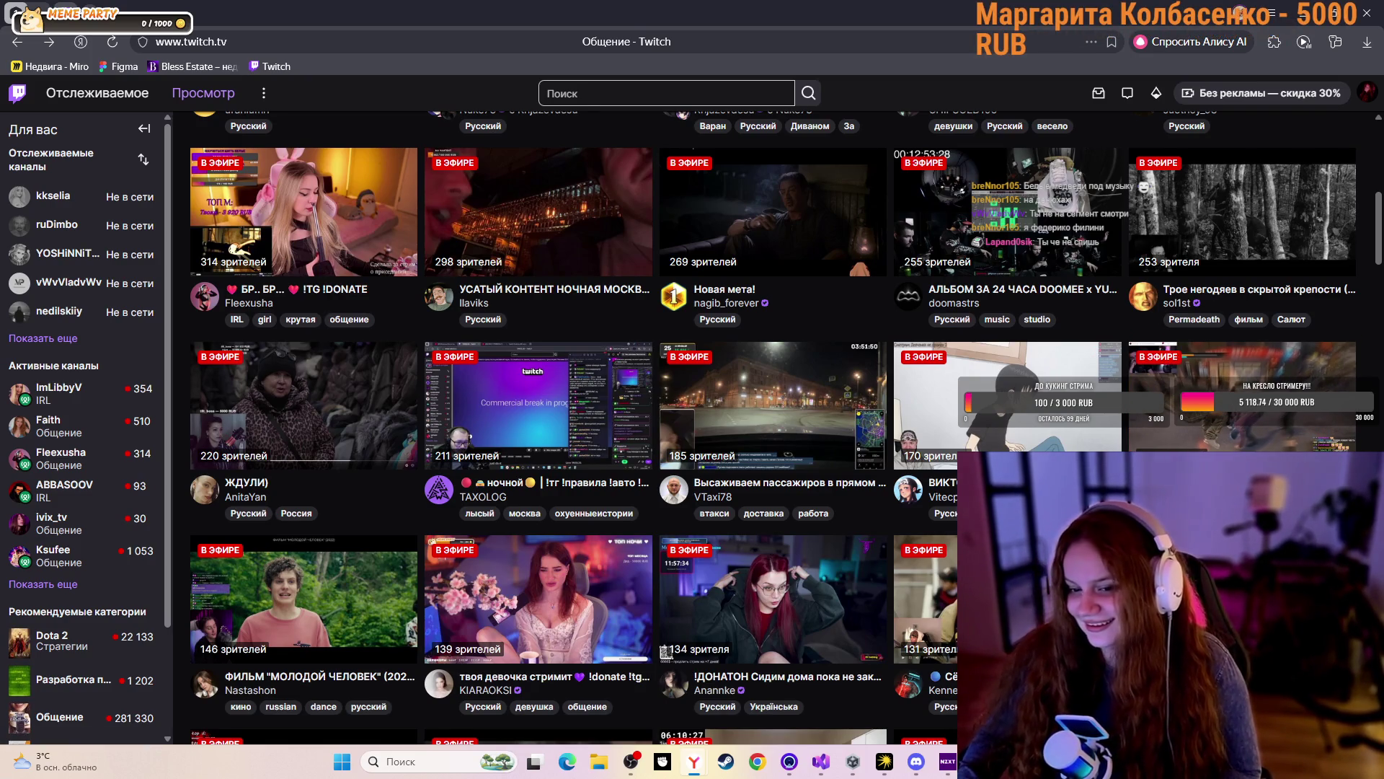
{"action": "scroll", "coordinate": [953, 497], "scroll_direction": "down", "scroll_amount": 8}
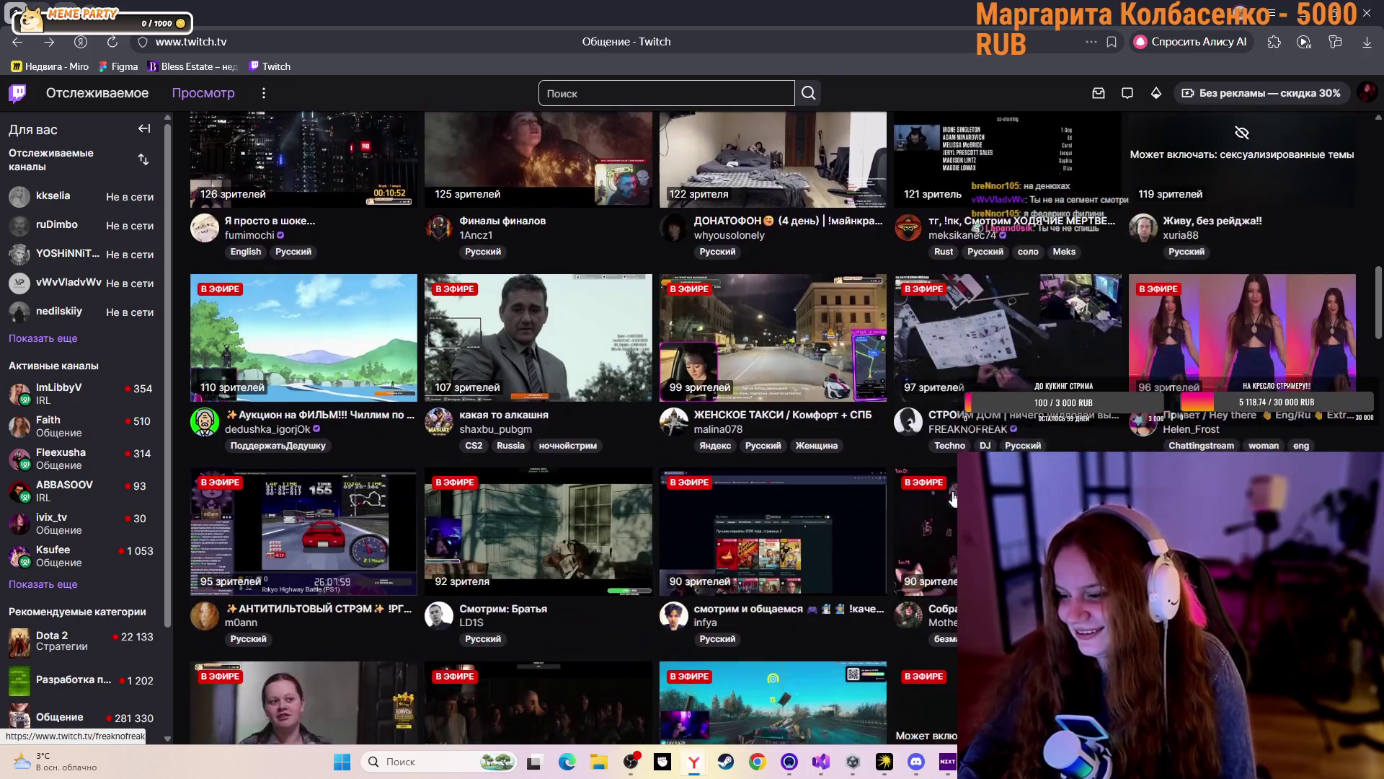
{"action": "scroll", "coordinate": [953, 498], "scroll_direction": "down", "scroll_amount": 3}
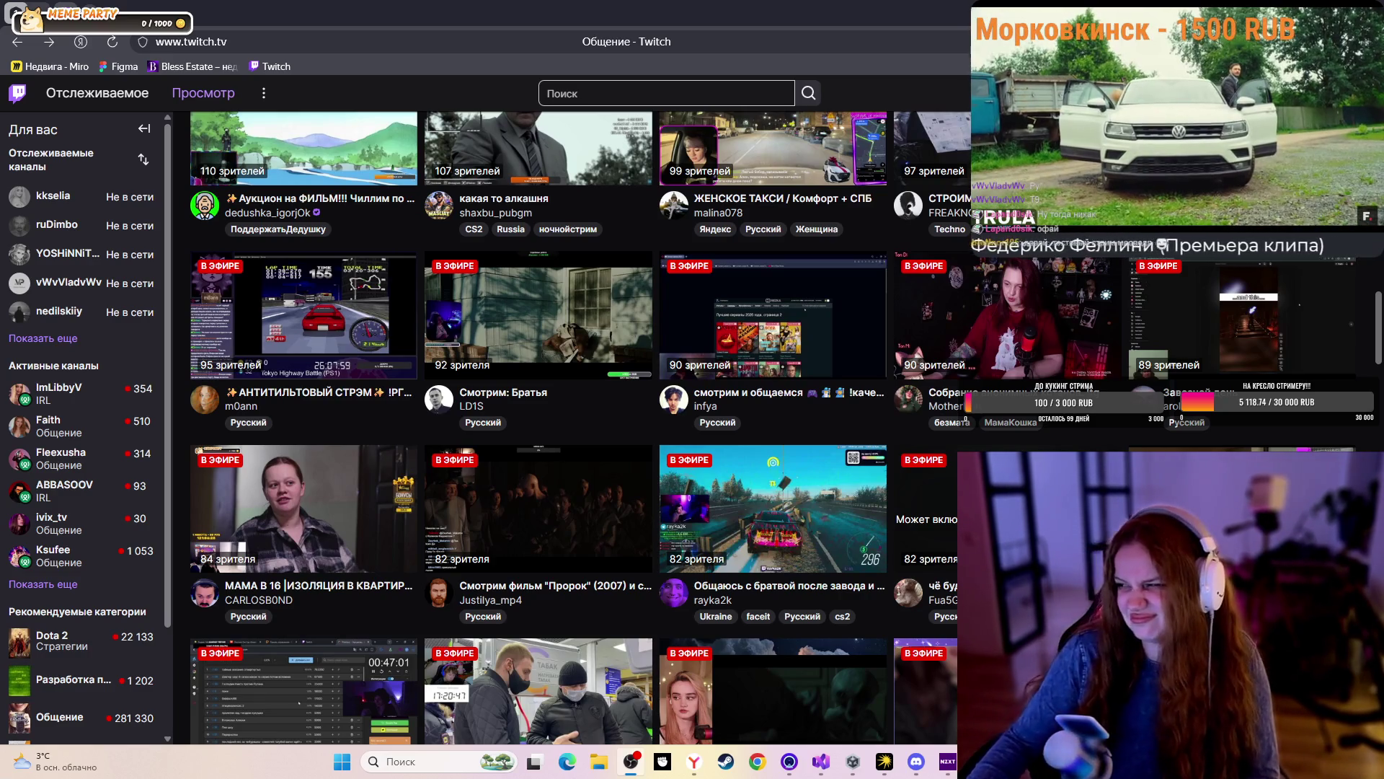
{"action": "key", "text": "alt+Tab"}
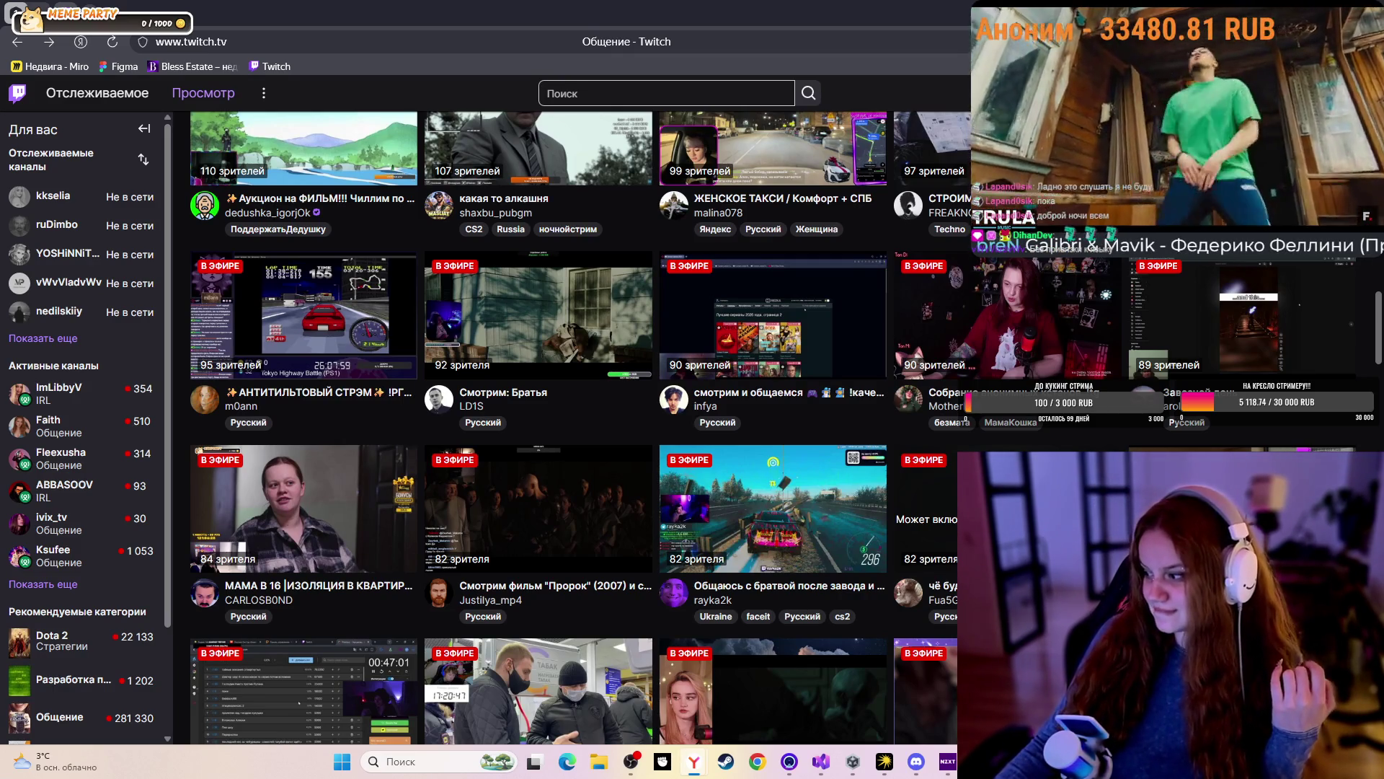
{"action": "scroll", "coordinate": [347, 365], "scroll_direction": "up", "scroll_amount": 15}
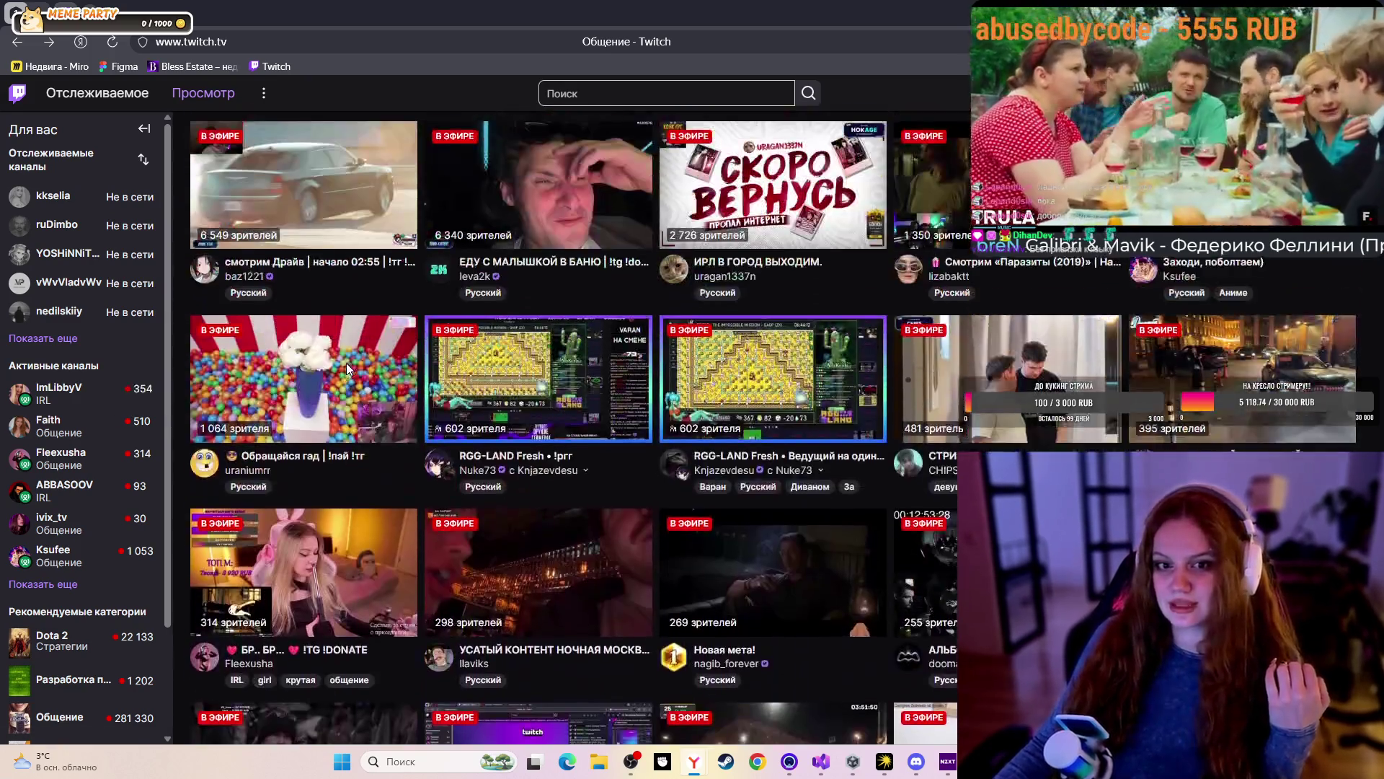
{"action": "scroll", "coordinate": [346, 368], "scroll_direction": "up", "scroll_amount": 3}
Uncheck Русский in the Язык filter and return from the stray Yandex page to Twitch
{"action": "left_click", "coordinate": [228, 330]}
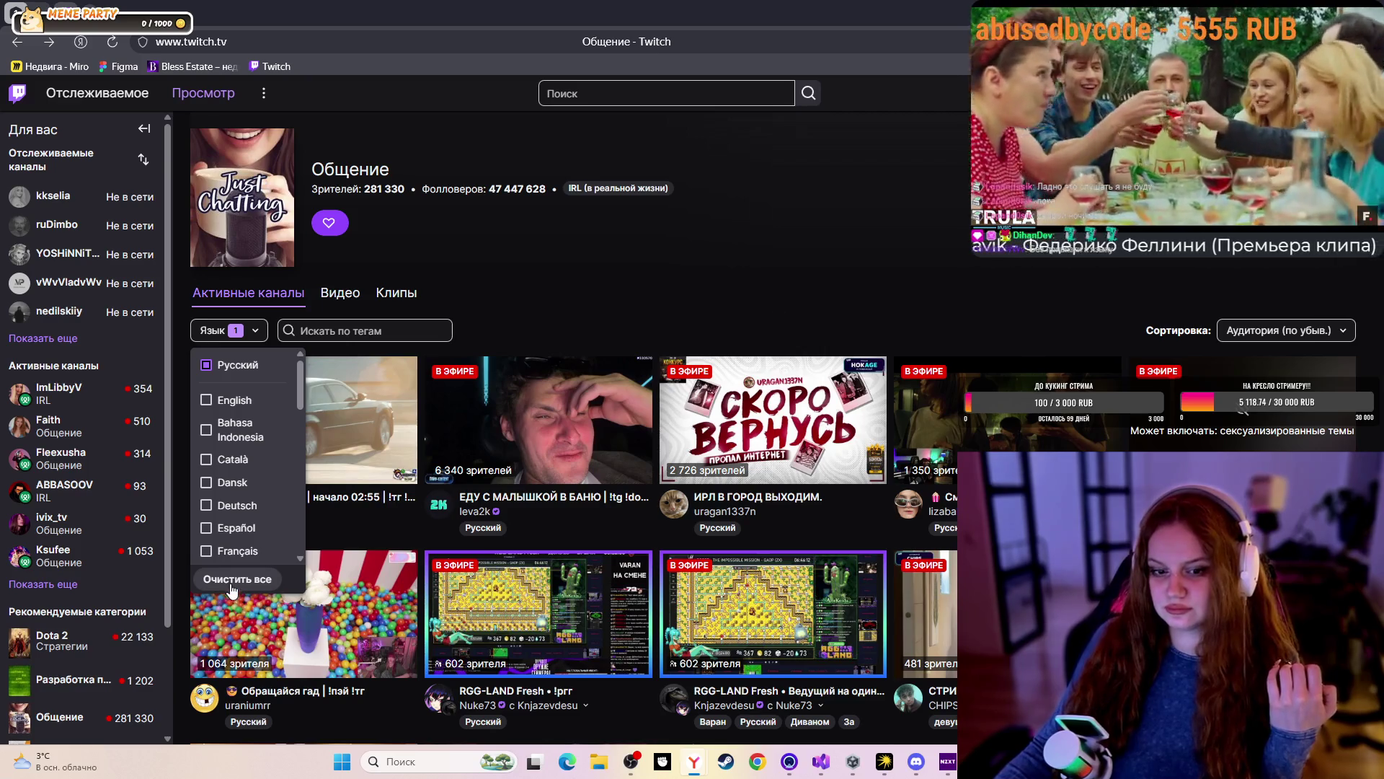
{"action": "left_click", "coordinate": [206, 365]}
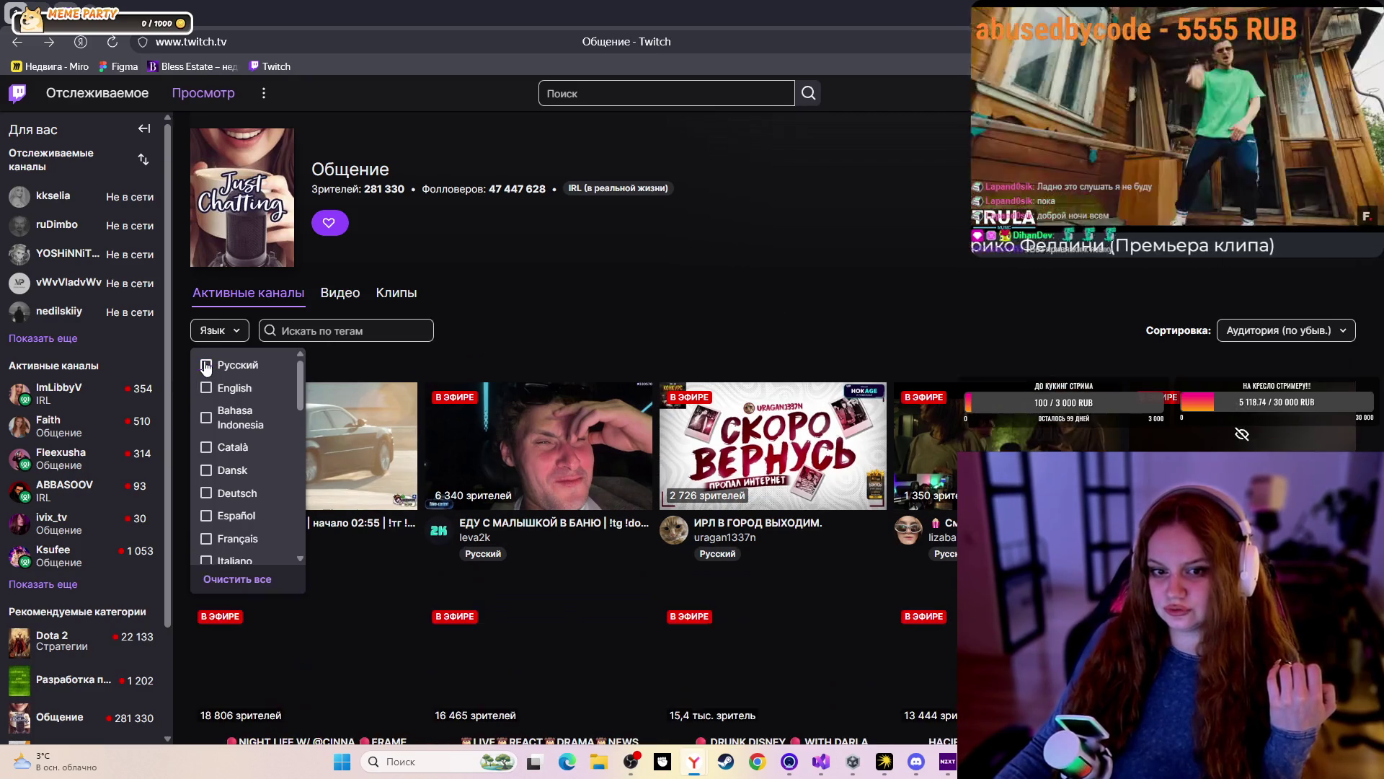
{"action": "left_click_drag", "start_coordinate": [287, 563], "coordinate": [688, 253]}
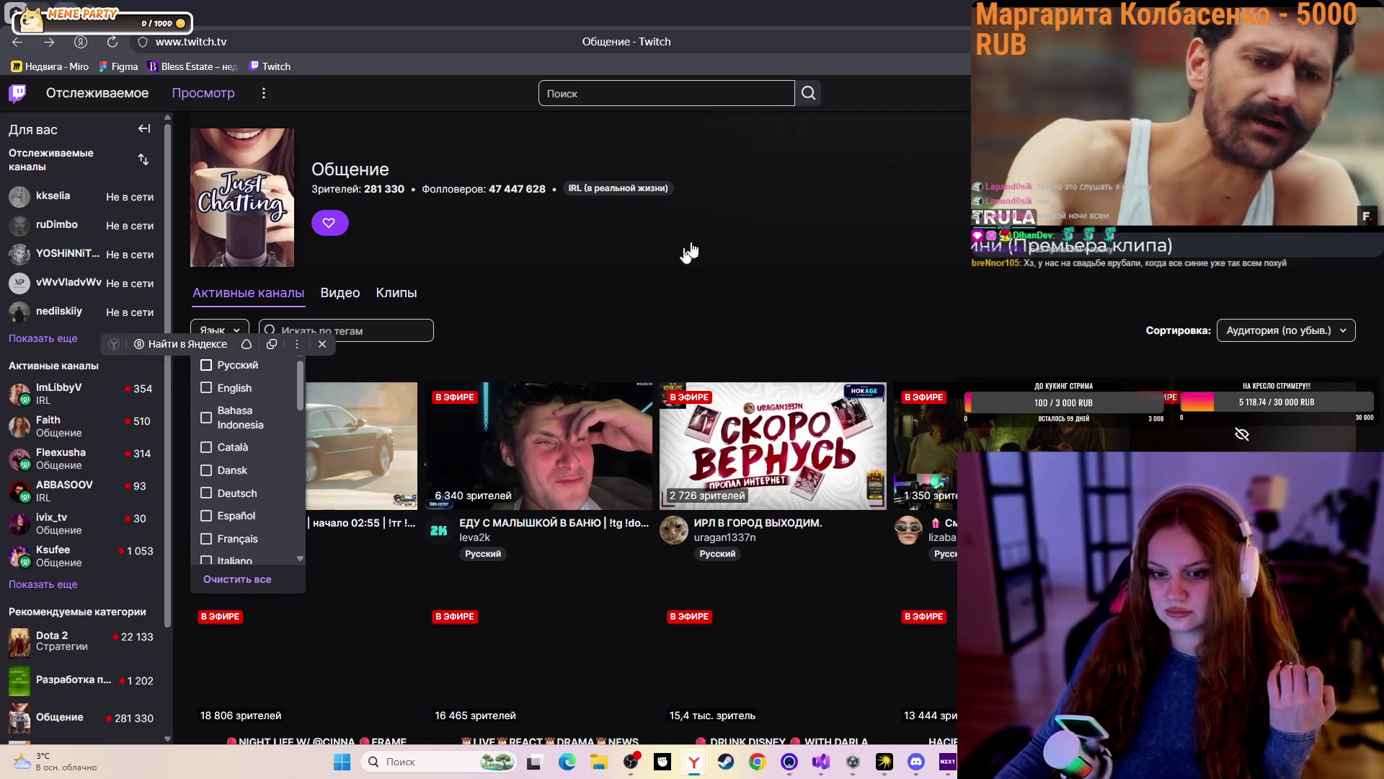
{"action": "left_click", "coordinate": [194, 12]}
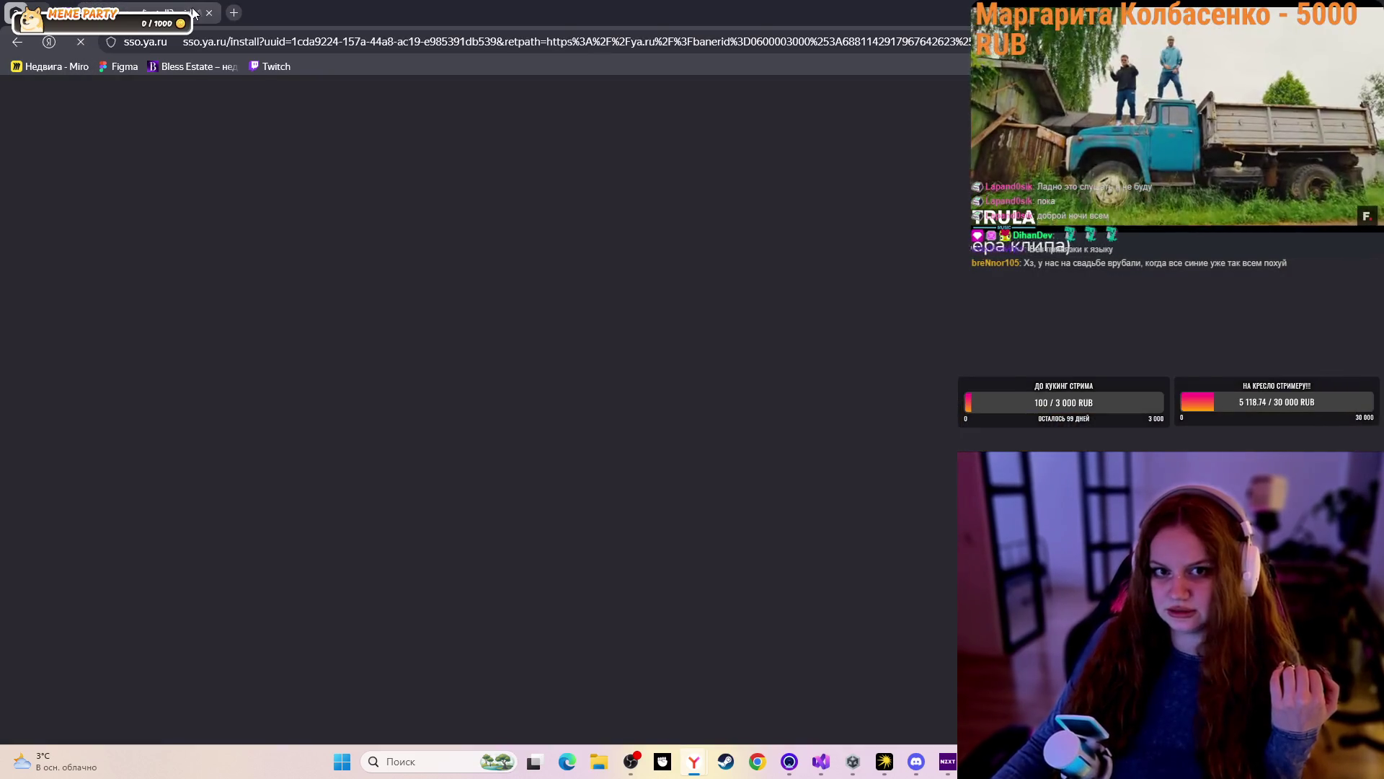
{"action": "key", "text": "alt+Left"}
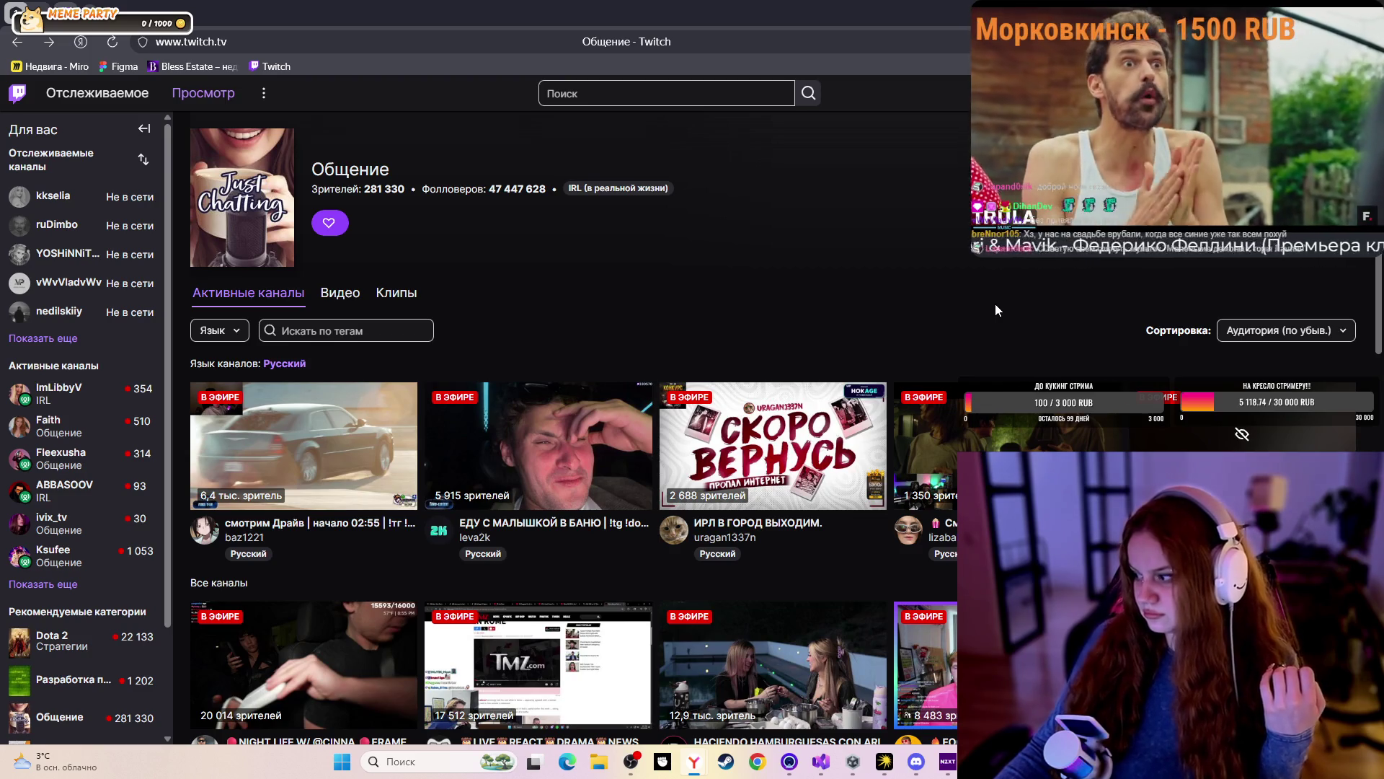
{"action": "scroll", "coordinate": [984, 302], "scroll_direction": "down", "scroll_amount": 1}
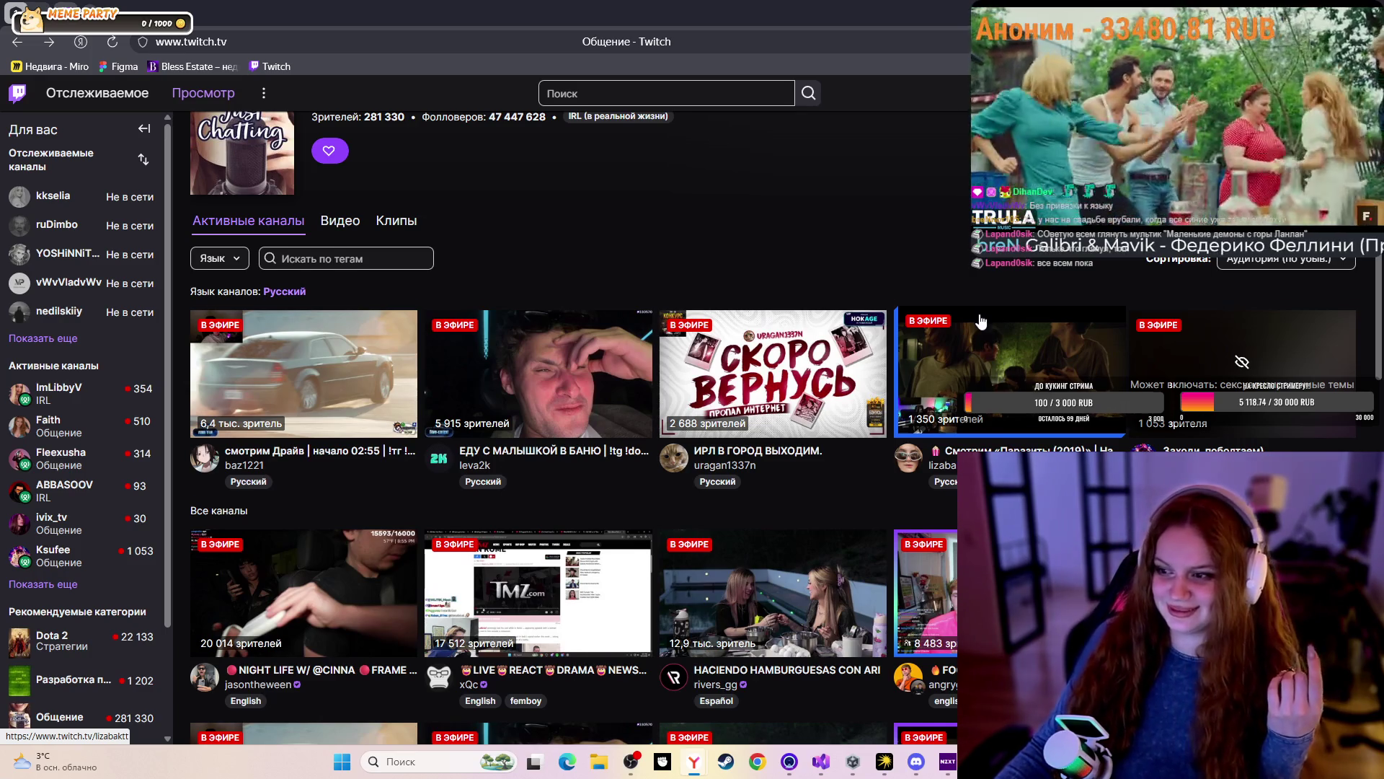
{"action": "scroll", "coordinate": [980, 321], "scroll_direction": "down", "scroll_amount": 2}
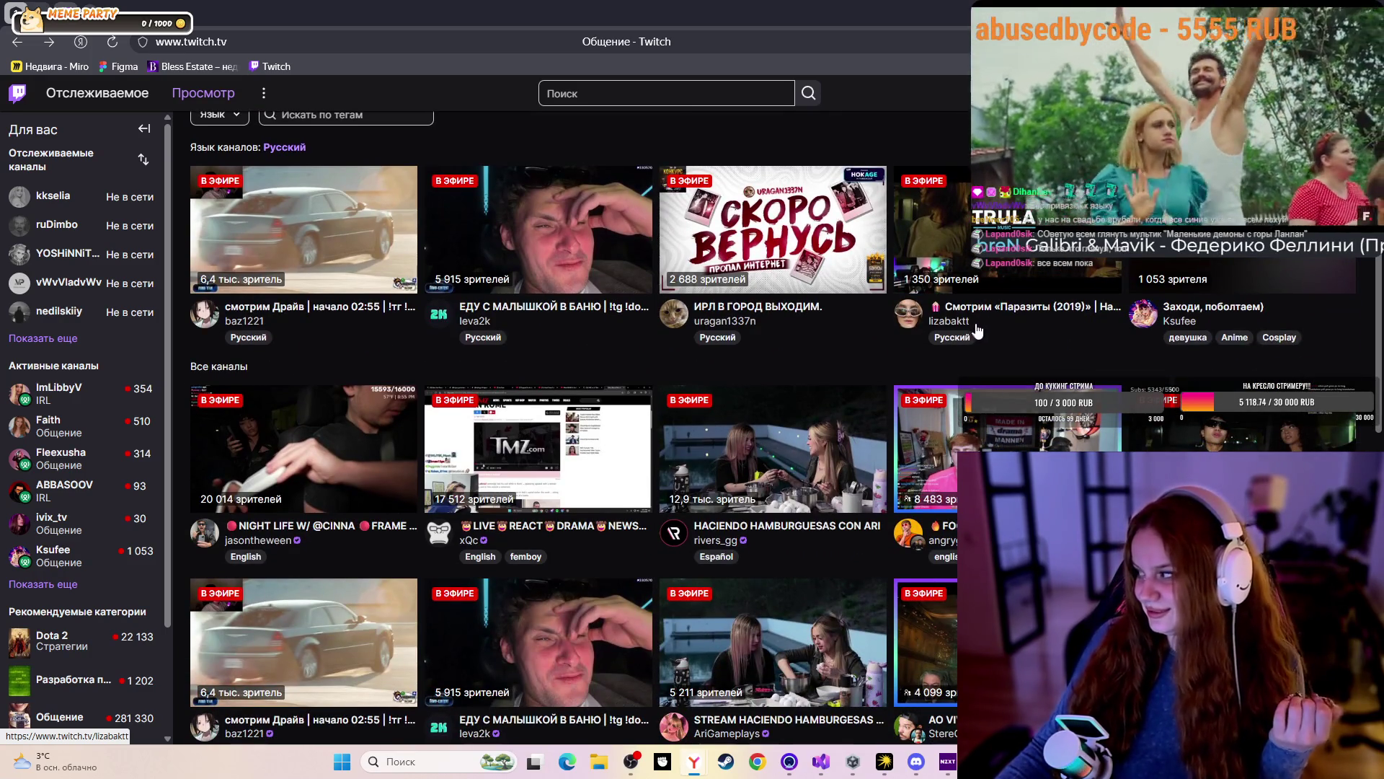
{"action": "scroll", "coordinate": [977, 332], "scroll_direction": "down", "scroll_amount": 3}
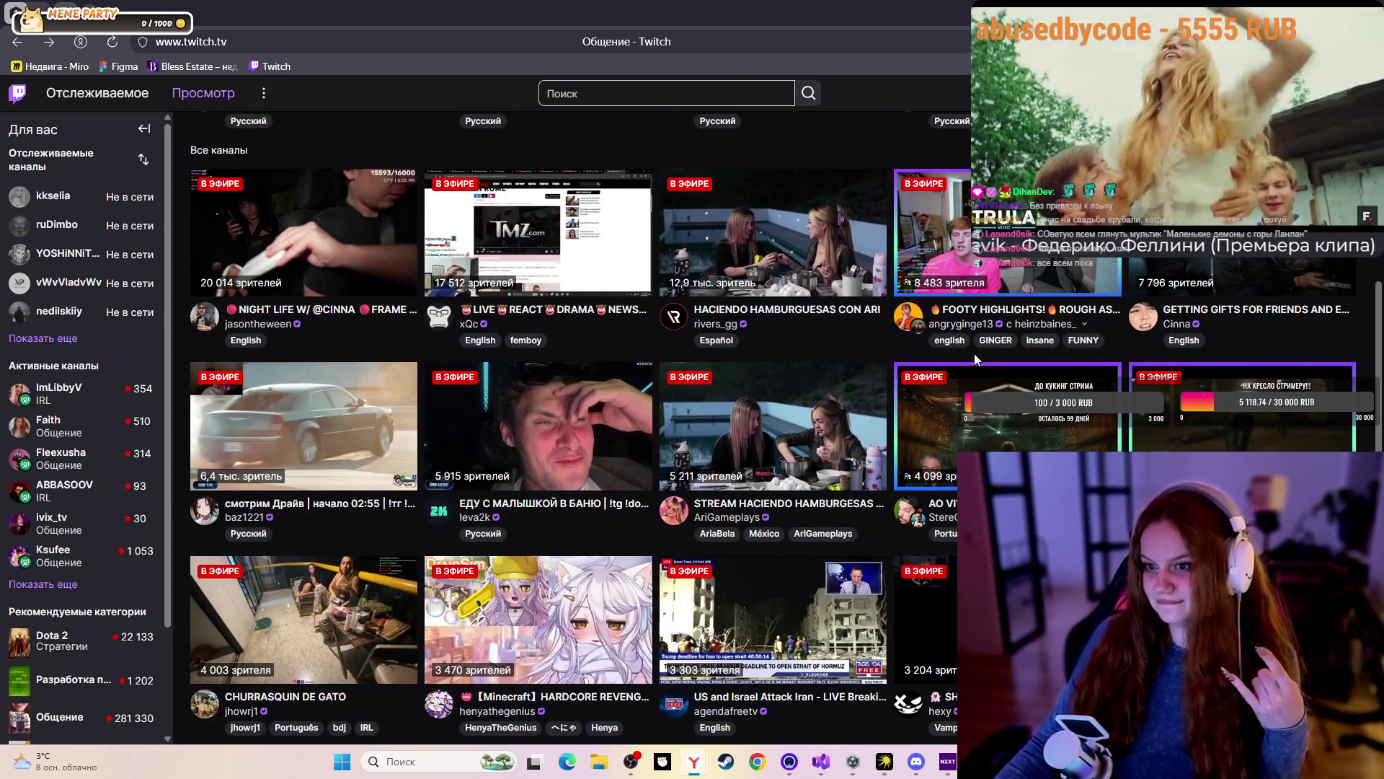
{"action": "scroll", "coordinate": [975, 357], "scroll_direction": "down", "scroll_amount": 2}
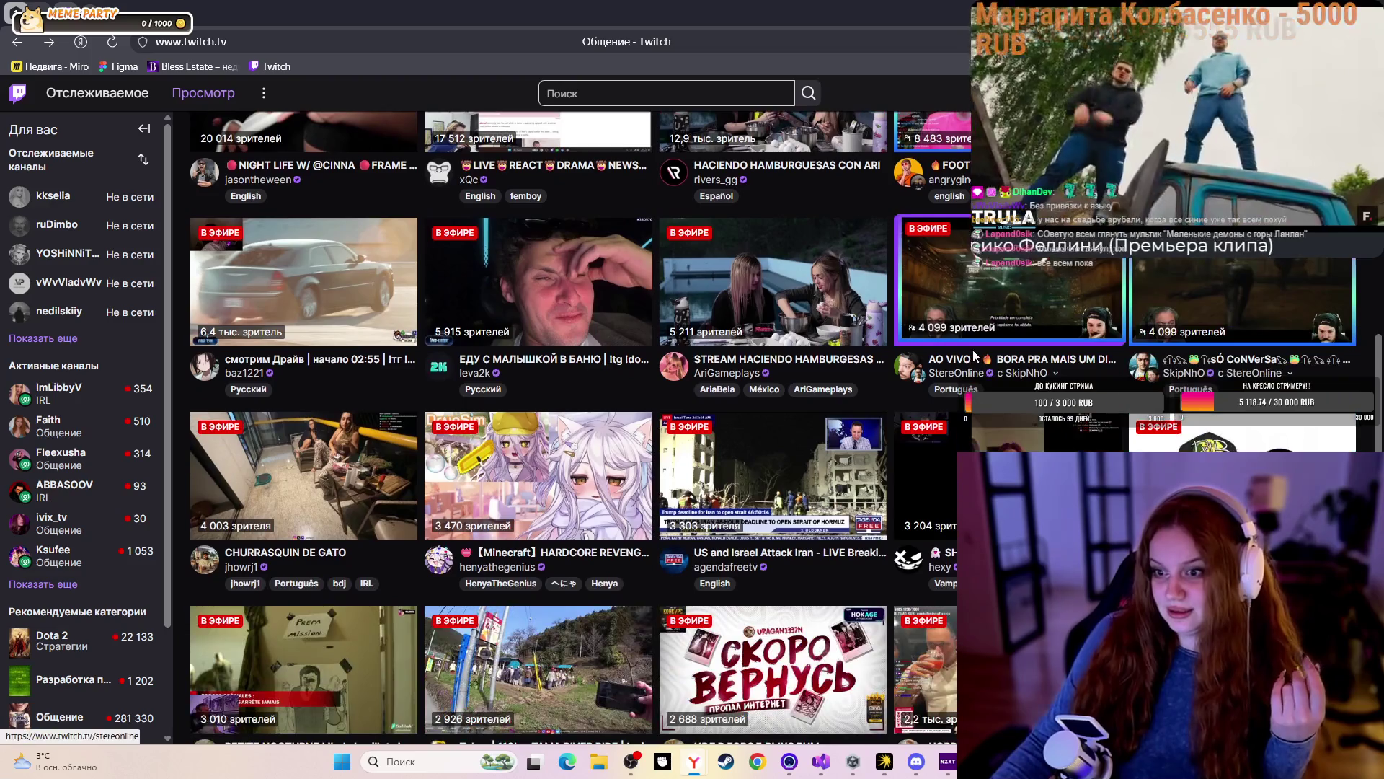
{"action": "scroll", "coordinate": [973, 354], "scroll_direction": "down", "scroll_amount": 4}
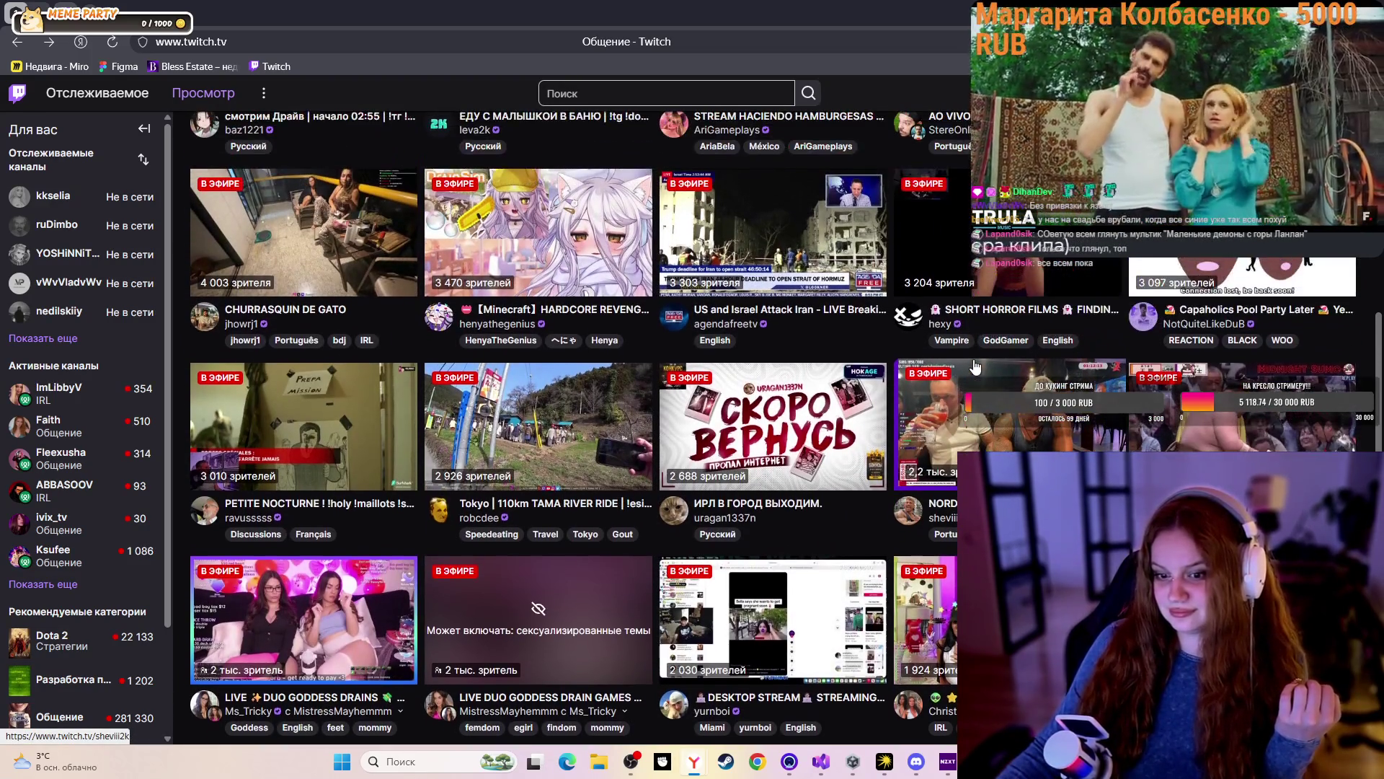
{"action": "scroll", "coordinate": [326, 355], "scroll_direction": "up", "scroll_amount": 3}
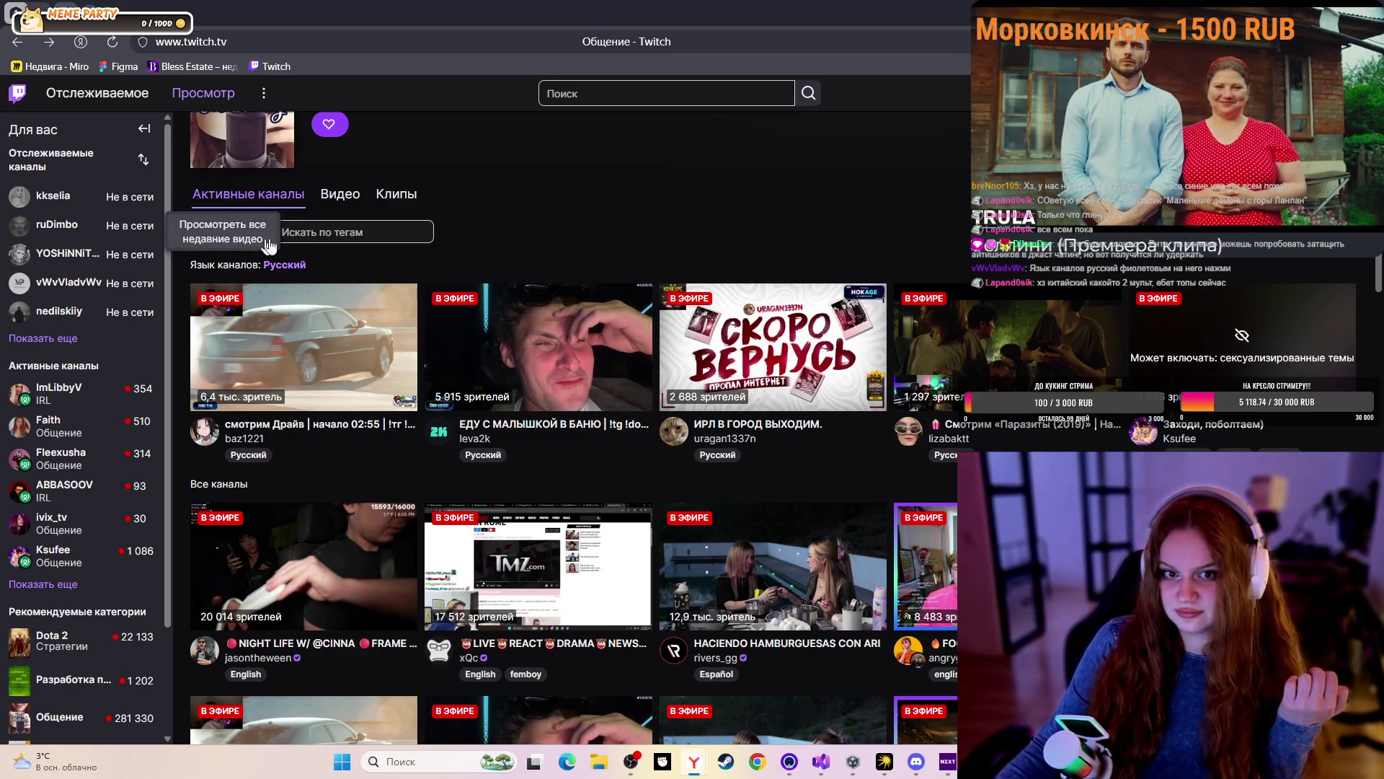
{"action": "left_click", "coordinate": [299, 268]}
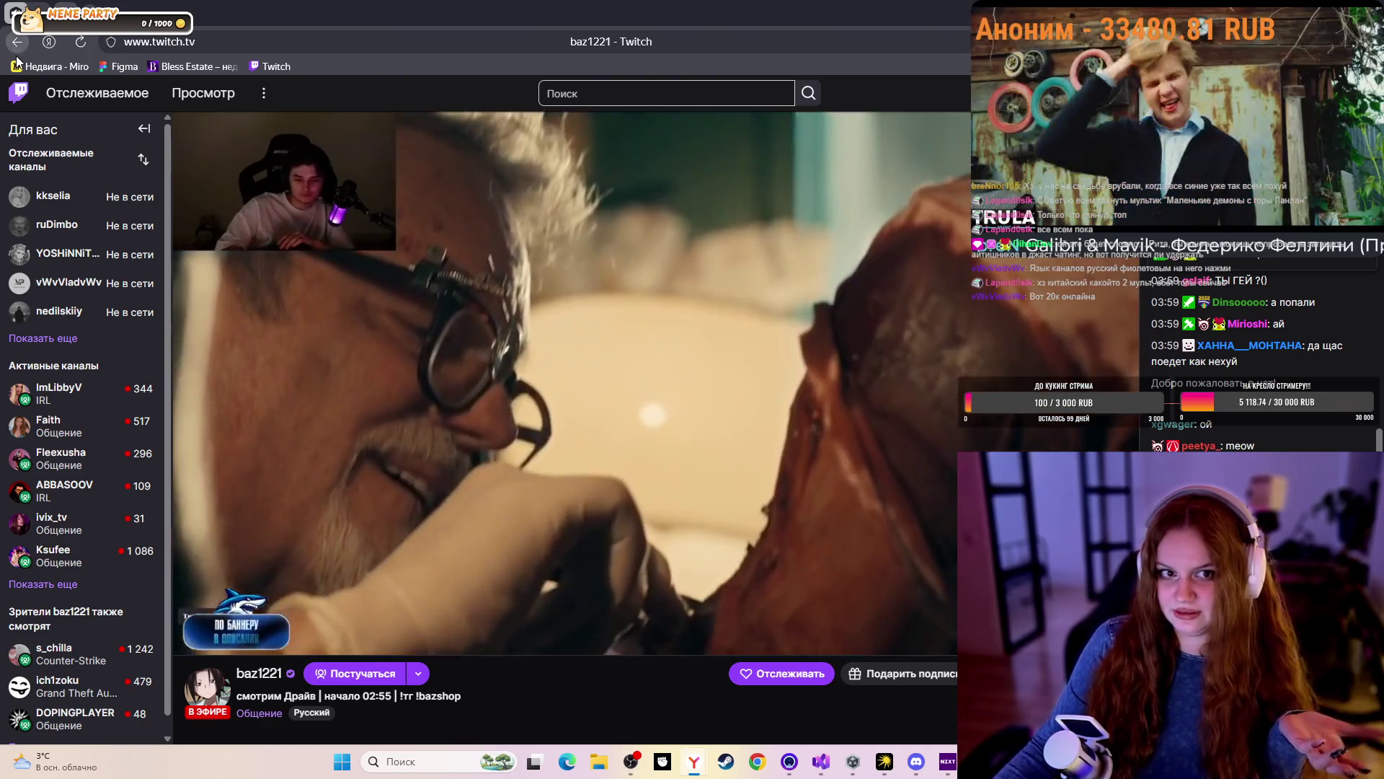
{"action": "key", "text": "alt+Left"}
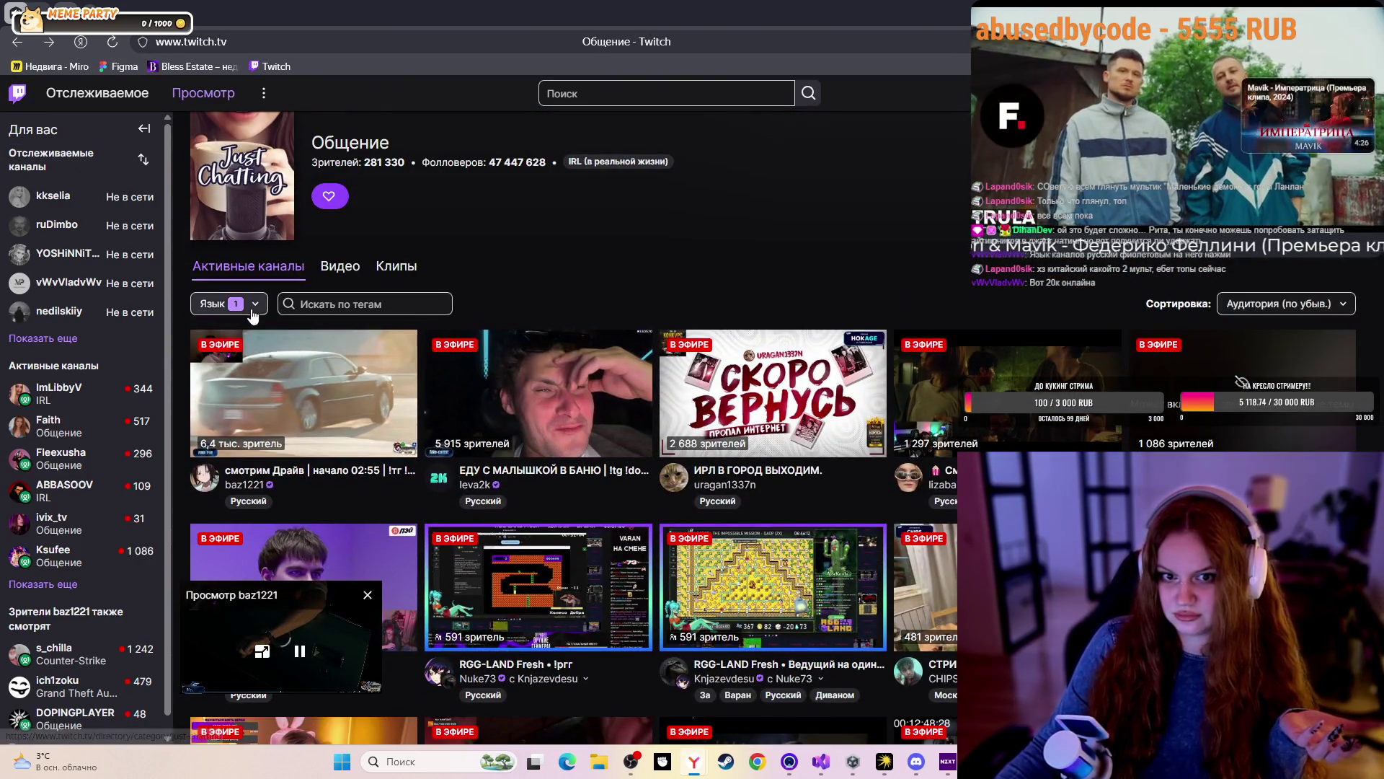
{"action": "left_click", "coordinate": [253, 304]}
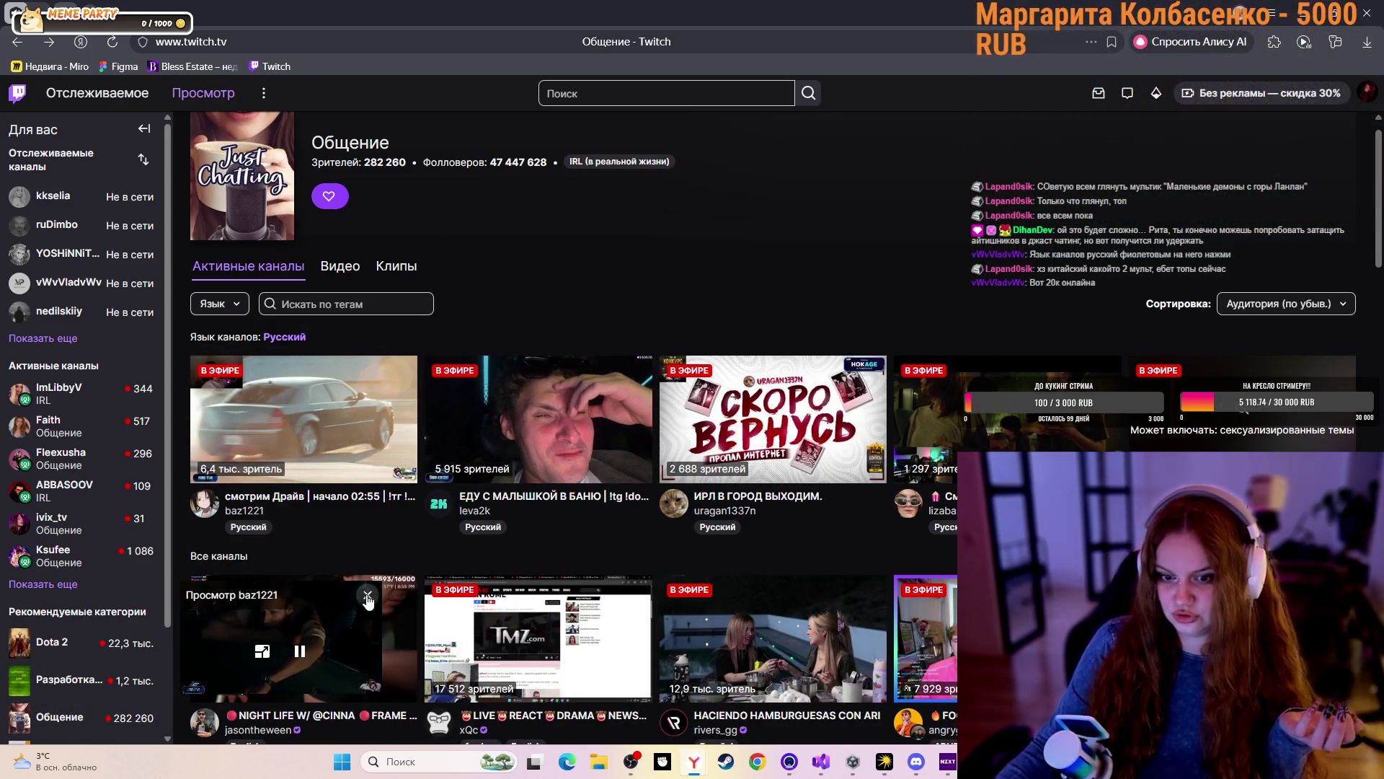
{"action": "scroll", "coordinate": [573, 519], "scroll_direction": "down", "scroll_amount": 2}
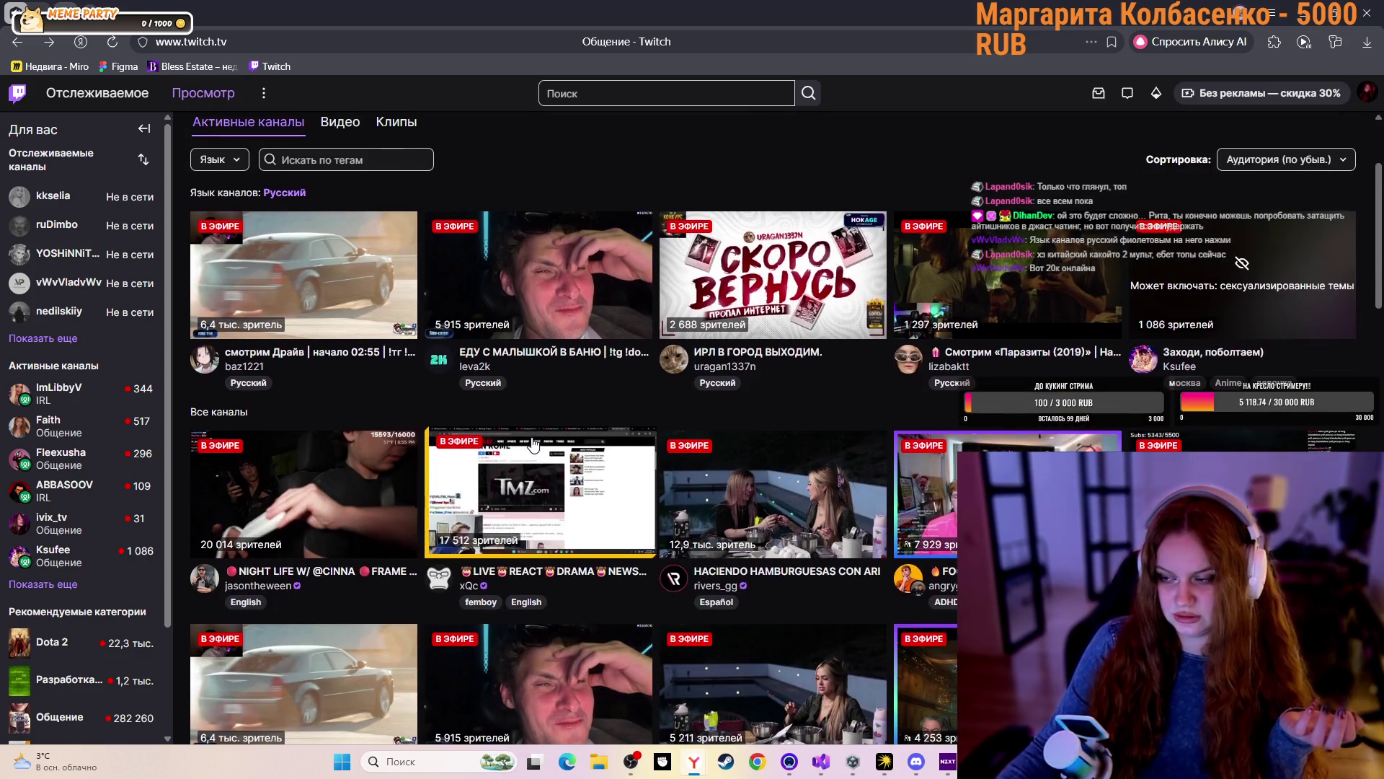
{"action": "scroll", "coordinate": [534, 452], "scroll_direction": "down", "scroll_amount": 3}
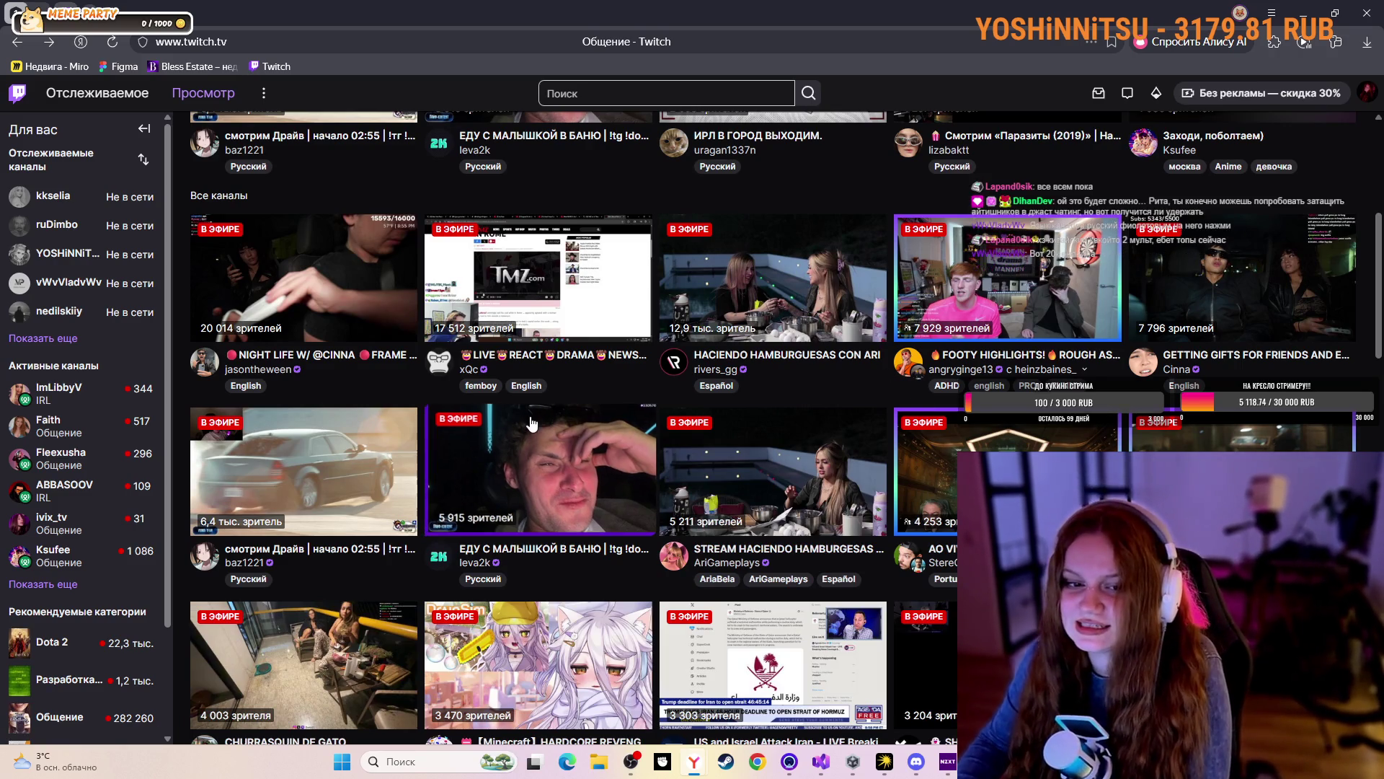
{"action": "scroll", "coordinate": [537, 436], "scroll_direction": "up", "scroll_amount": 1}
{"action": "scroll", "coordinate": [537, 436], "scroll_direction": "down", "scroll_amount": 2}
{"action": "scroll", "coordinate": [846, 418], "scroll_direction": "up", "scroll_amount": 2}
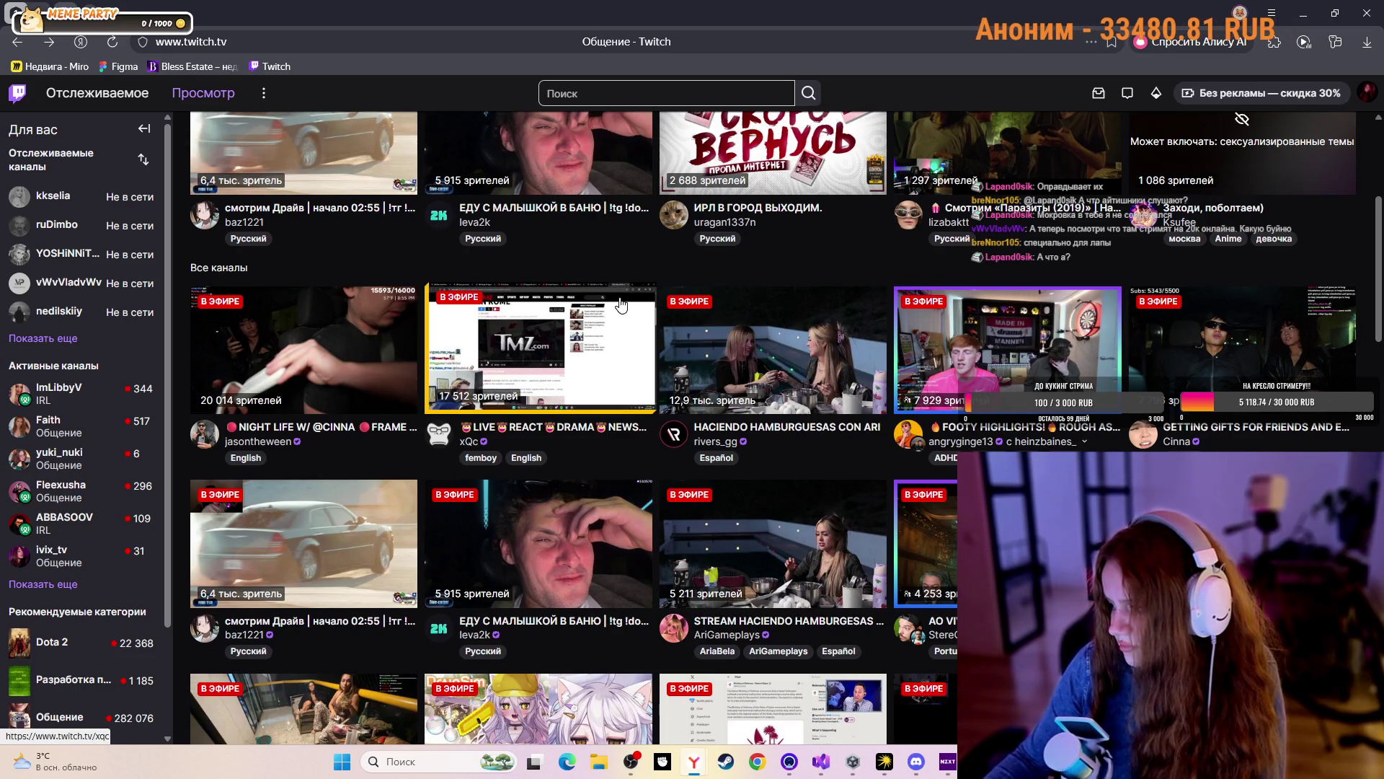
{"action": "scroll", "coordinate": [624, 302], "scroll_direction": "up", "scroll_amount": 3}
{"action": "left_click", "coordinate": [375, 354]}
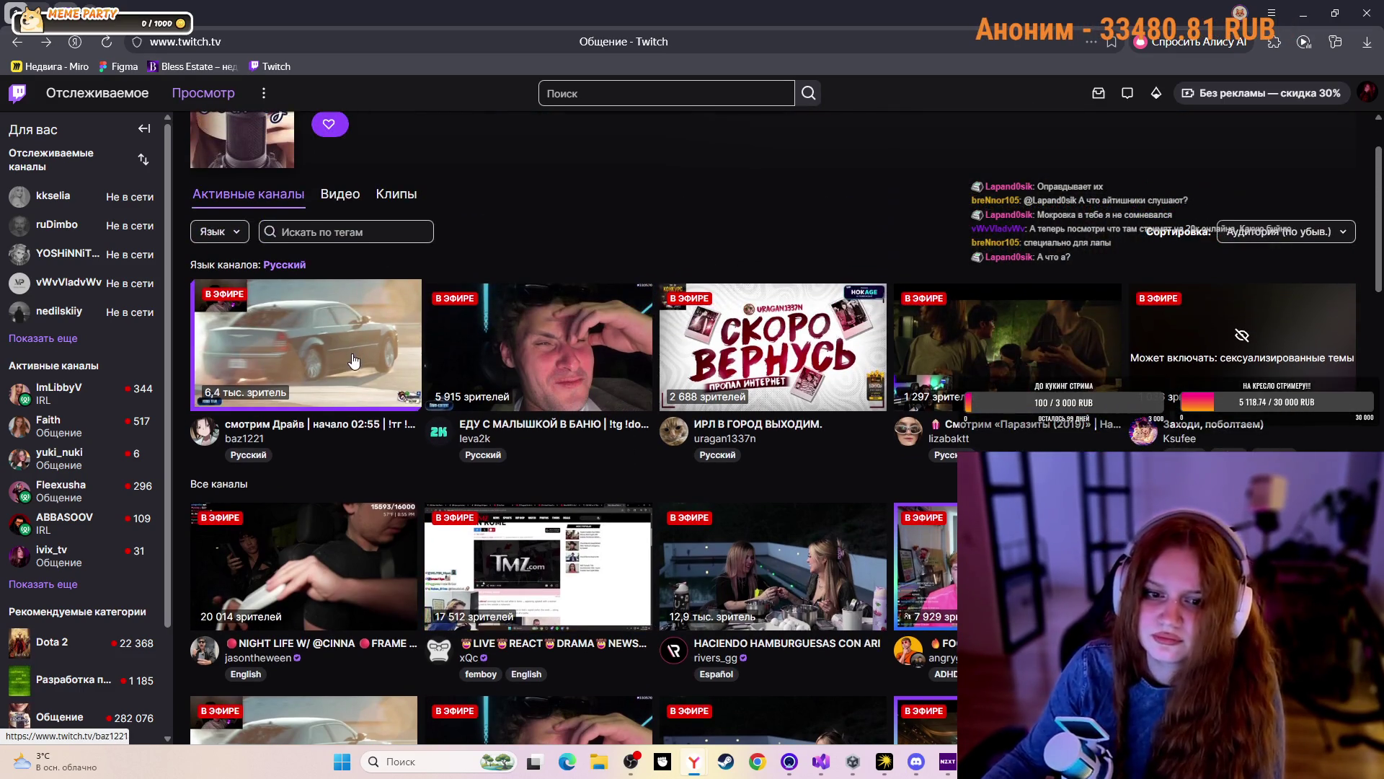
{"action": "key", "text": "alt+Left"}
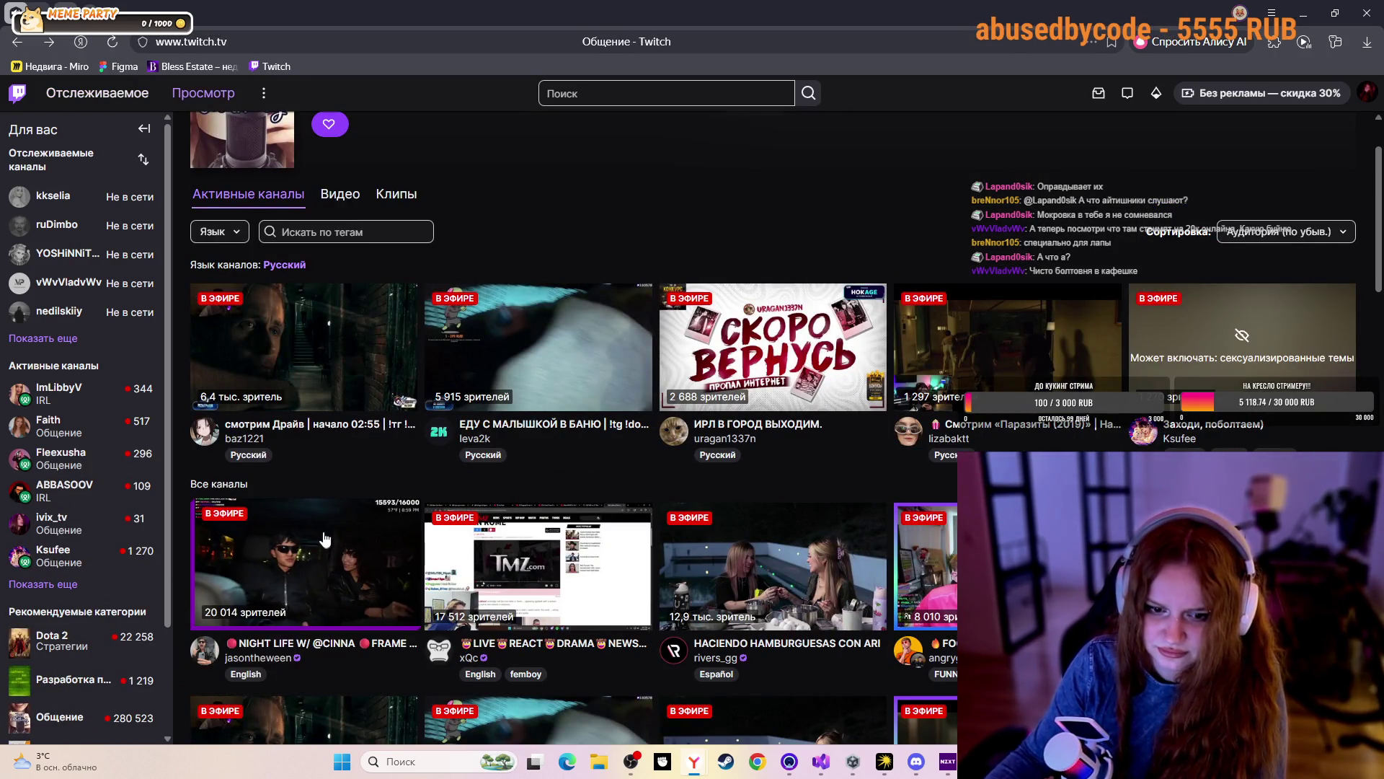
{"action": "scroll", "coordinate": [364, 591], "scroll_direction": "down", "scroll_amount": 3}
{"action": "left_click", "coordinate": [364, 591]}
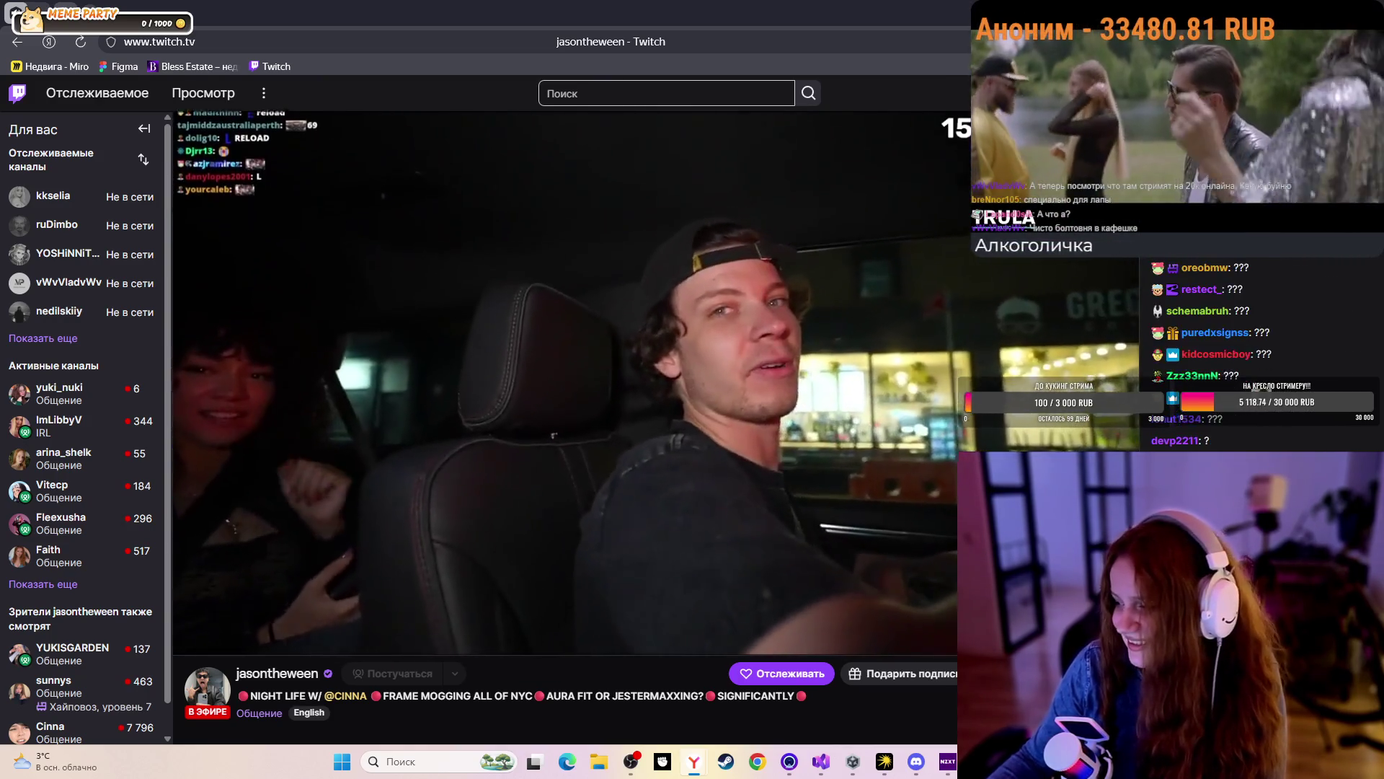
{"action": "mouse_move", "coordinate": [824, 421]}
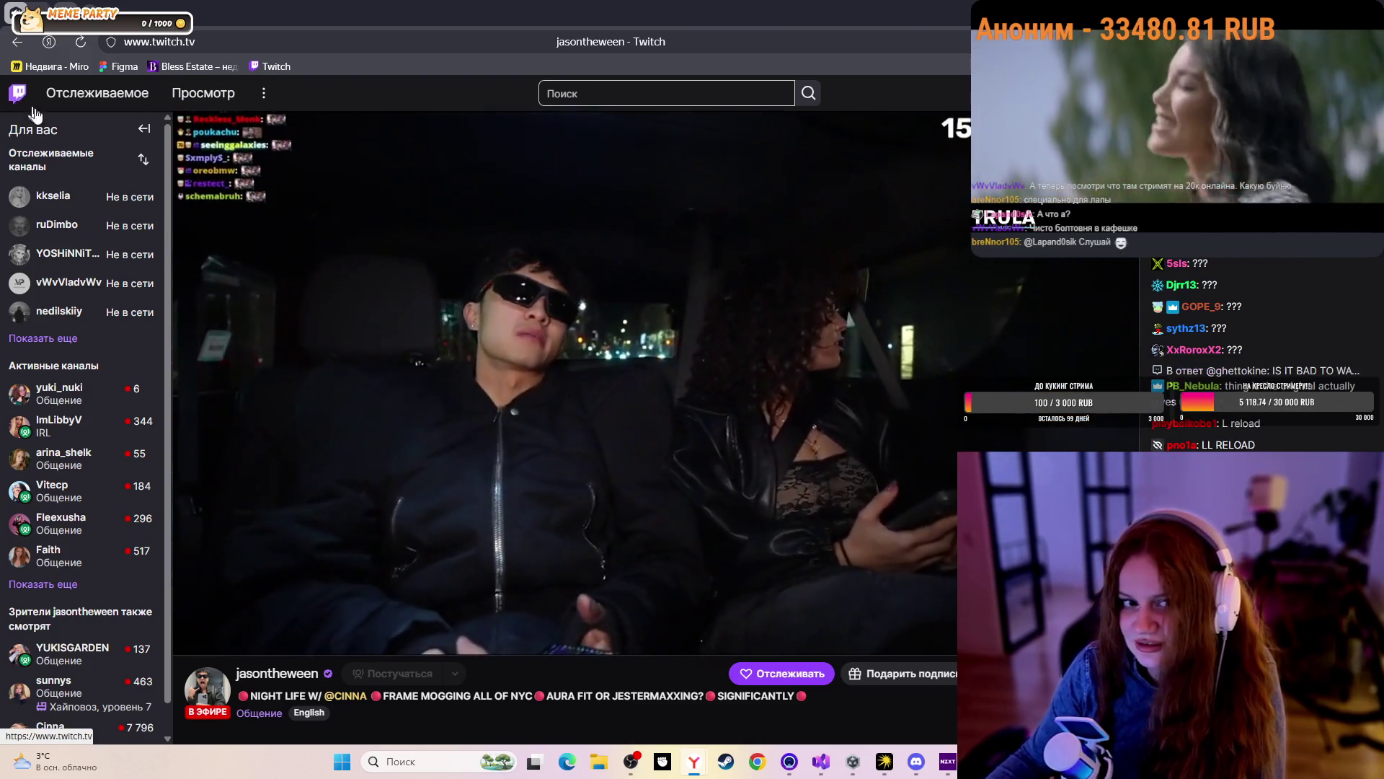
Go to the Twitch home page's recommended live channels, then minimise the browser to reveal Unity Hub's projects
{"action": "left_click", "coordinate": [30, 88]}
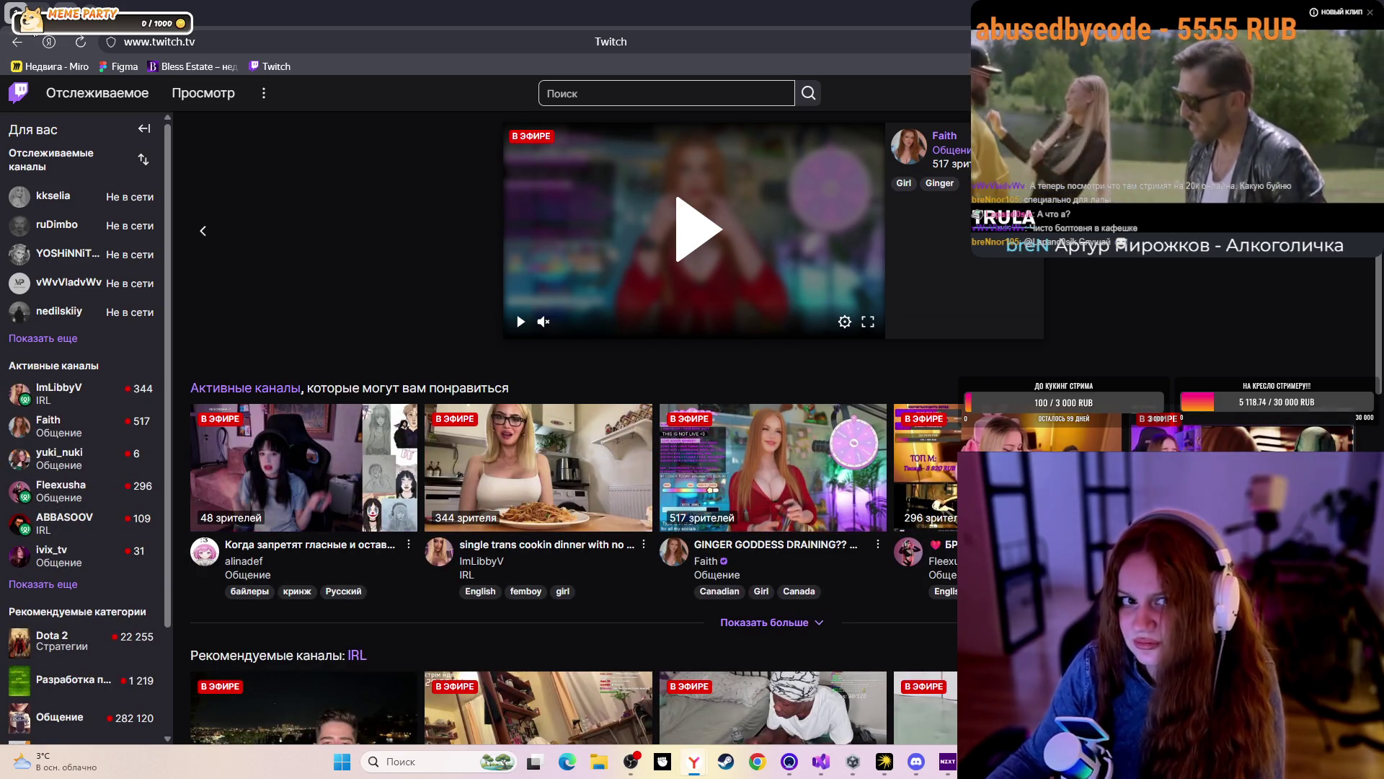
{"action": "scroll", "coordinate": [721, 469], "scroll_direction": "down", "scroll_amount": 2}
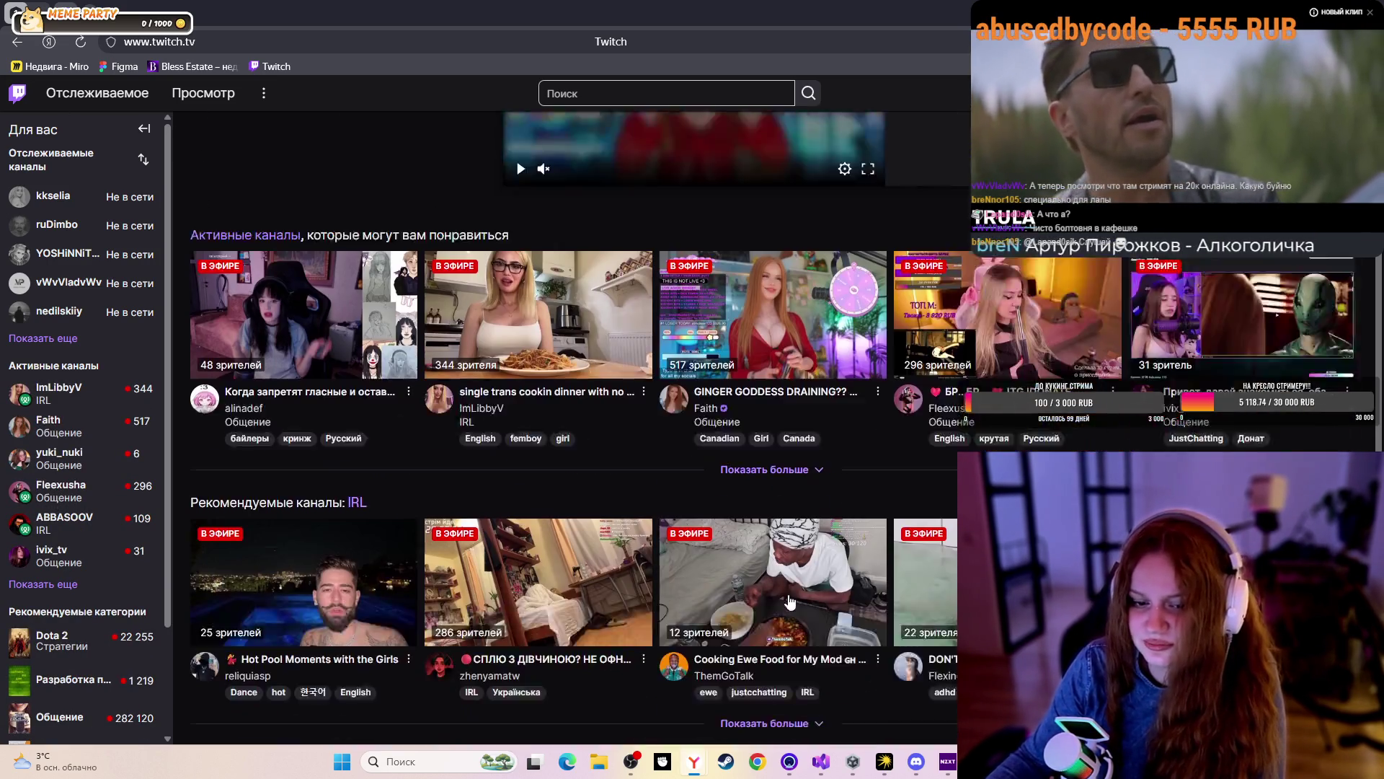
{"action": "scroll", "coordinate": [793, 576], "scroll_direction": "up", "scroll_amount": 2}
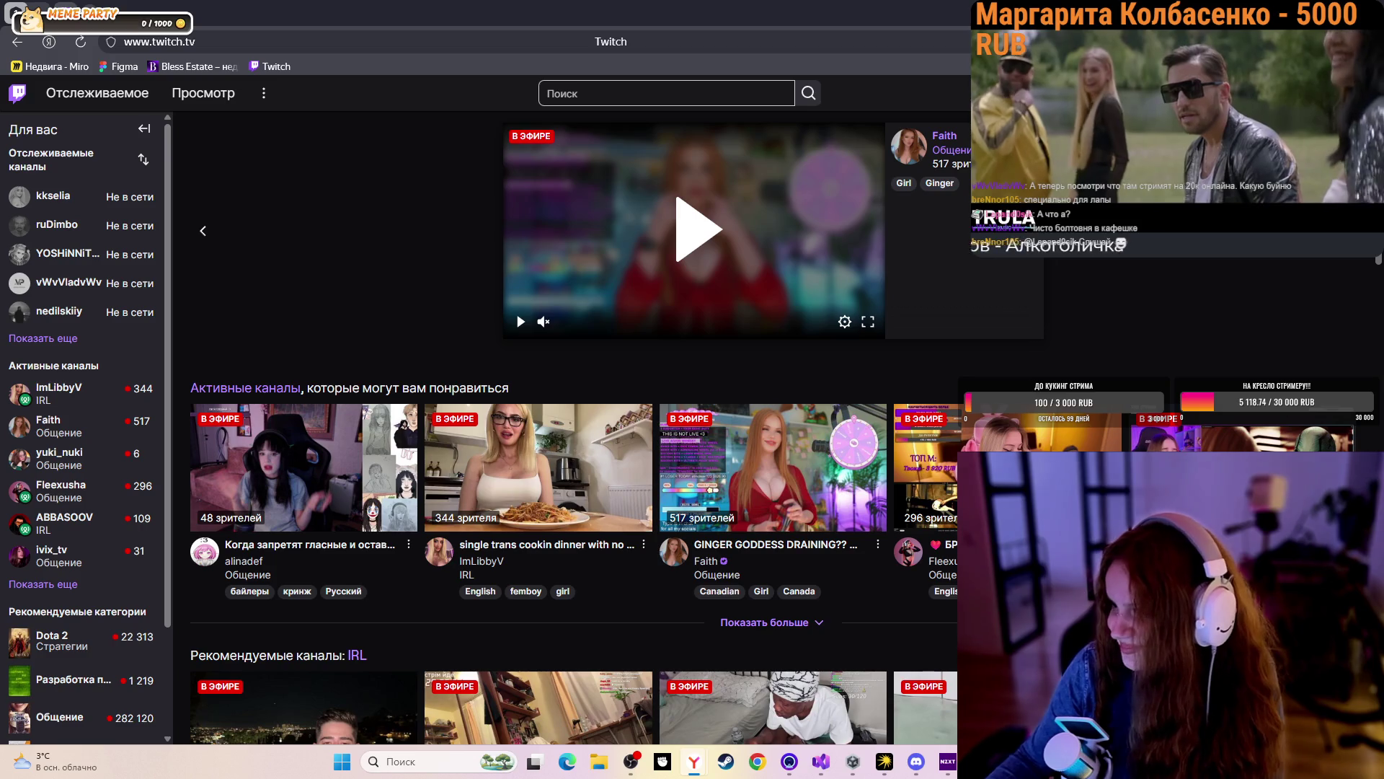
{"action": "key", "text": "super+Down"}
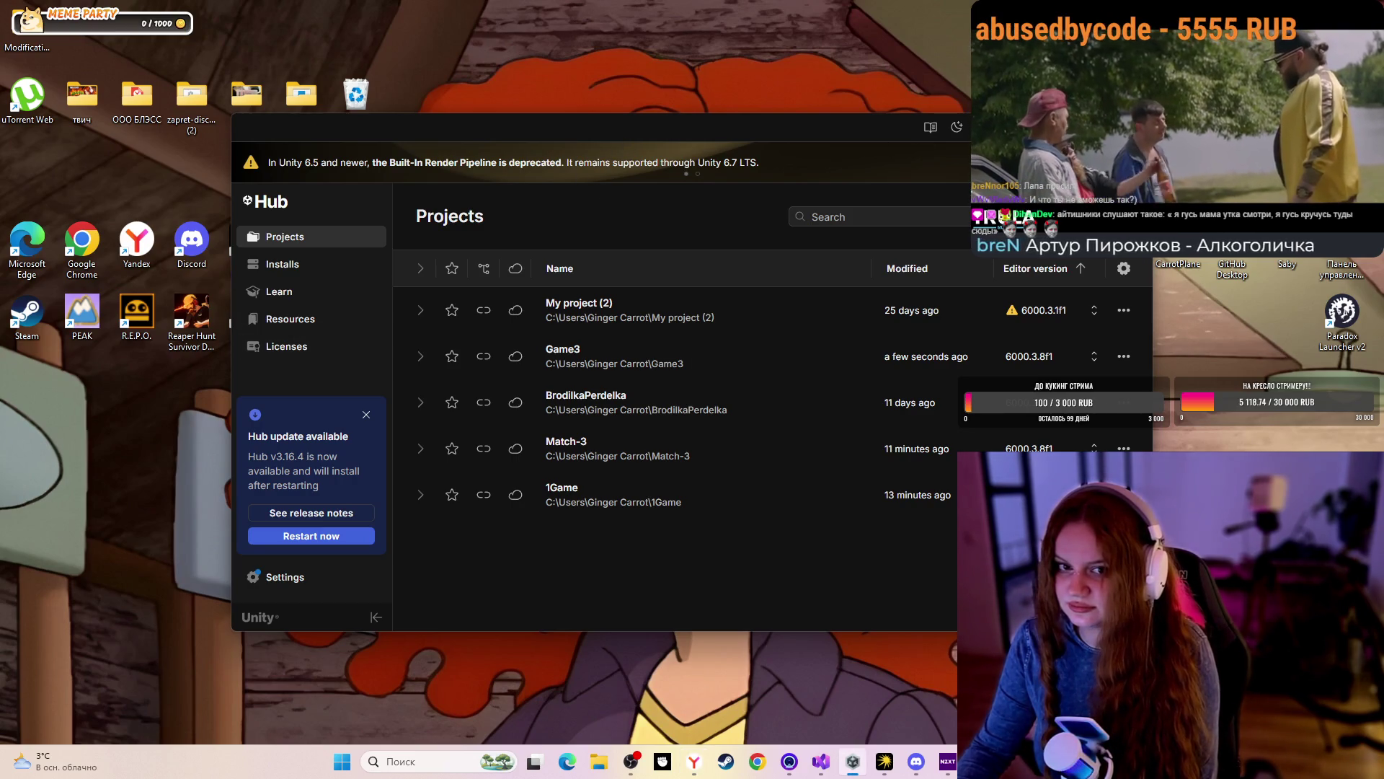
{"action": "mouse_move", "coordinate": [853, 760]}
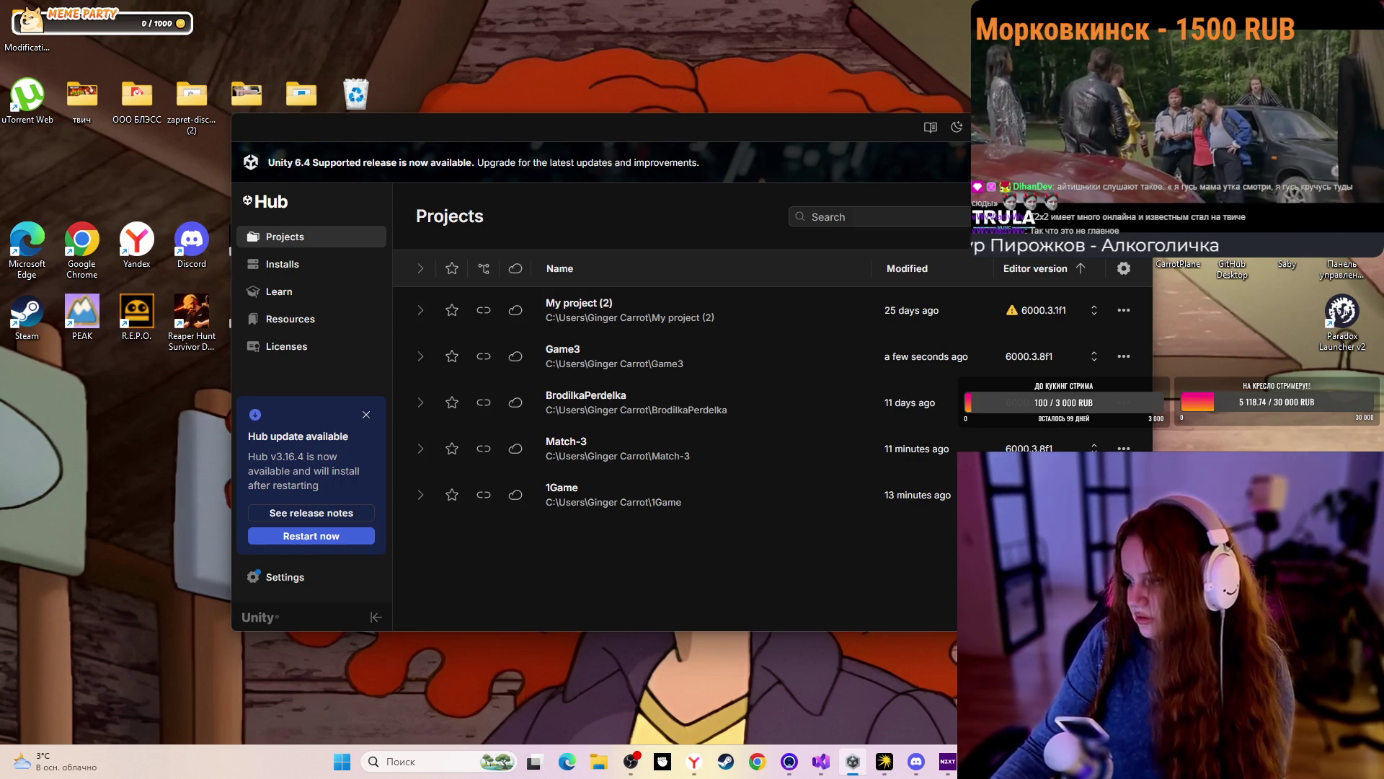
Minimise the Unity Hub window with Win+Down so the desktop shortcuts show
{"action": "key", "text": "super+Down"}
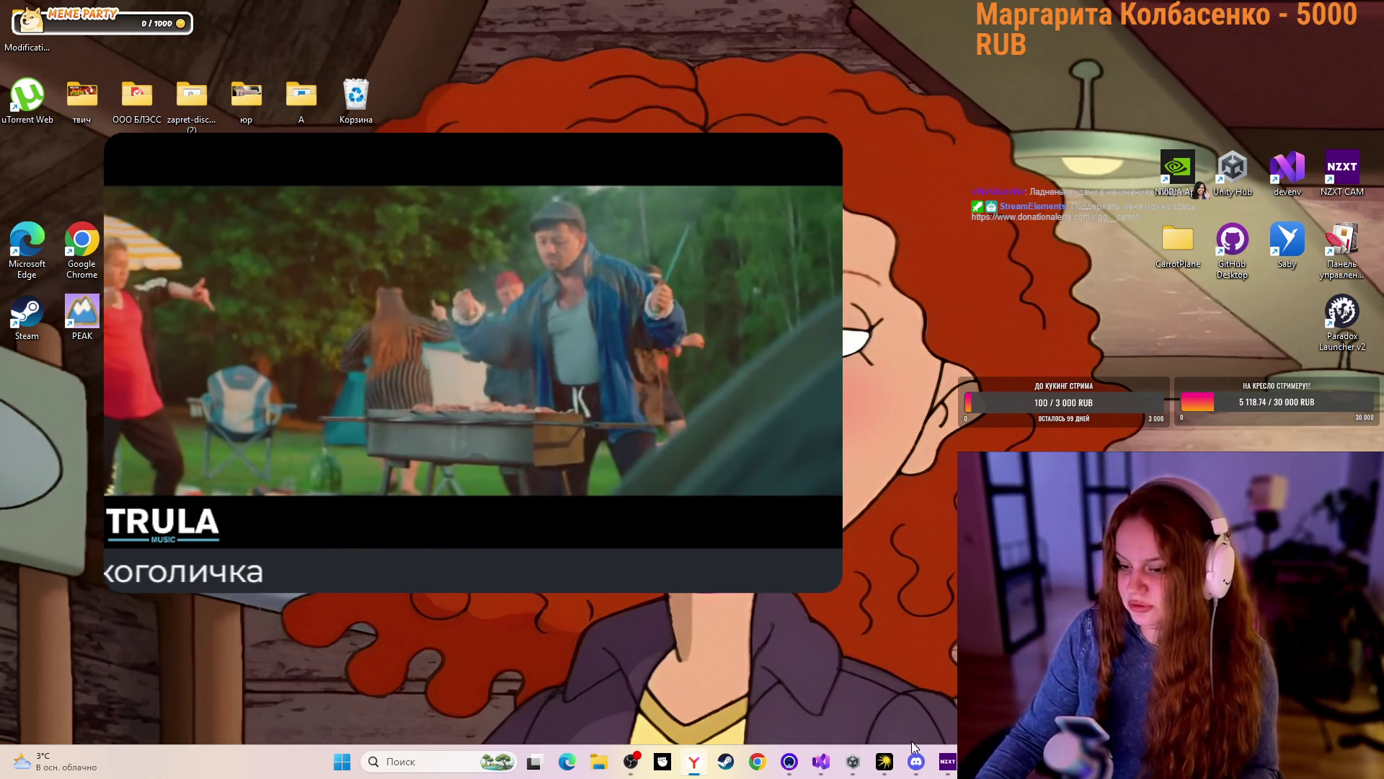
Raise the floating video clip preview from the taskbar over the left part of the desktop
{"action": "mouse_move", "coordinate": [948, 759]}
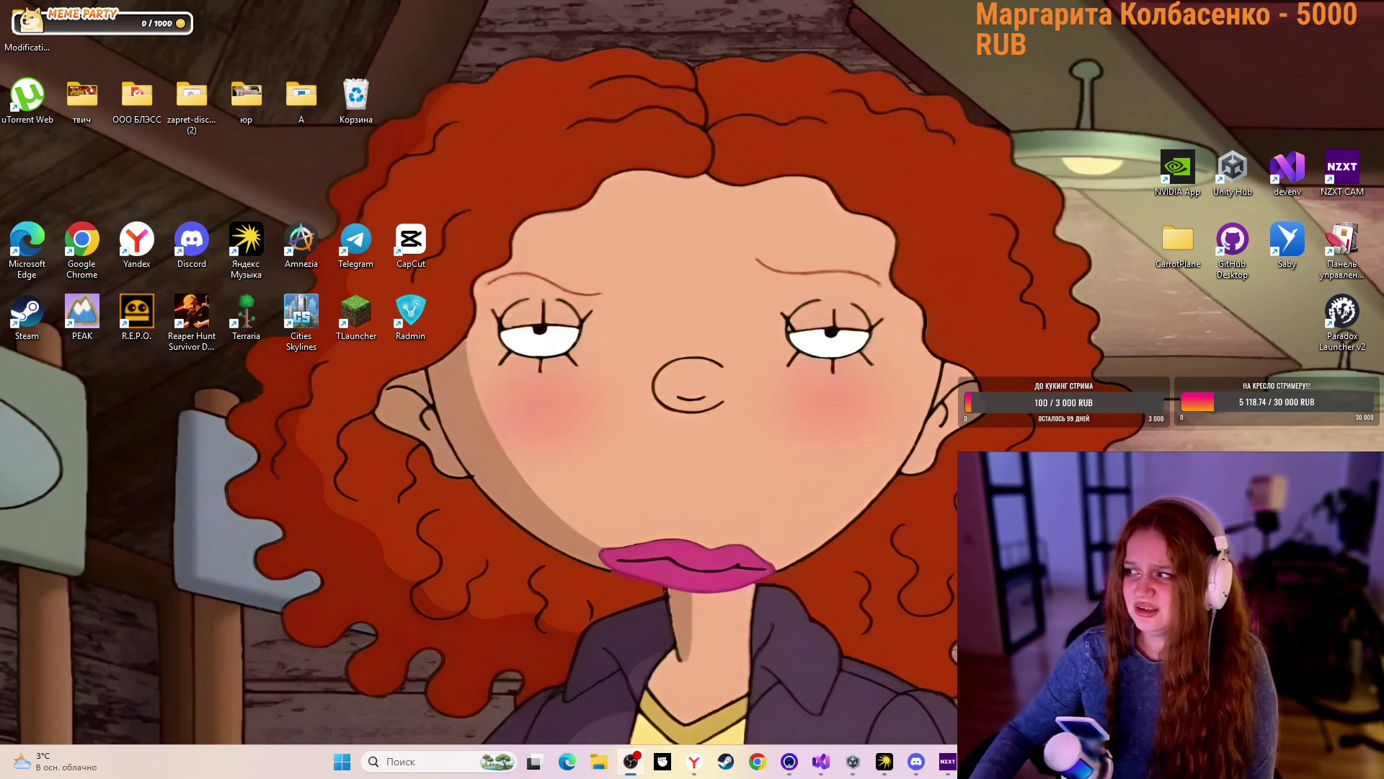
Switch the active window from OBS to the Yandex browser with Alt+Tab
{"action": "key", "text": "alt+Tab"}
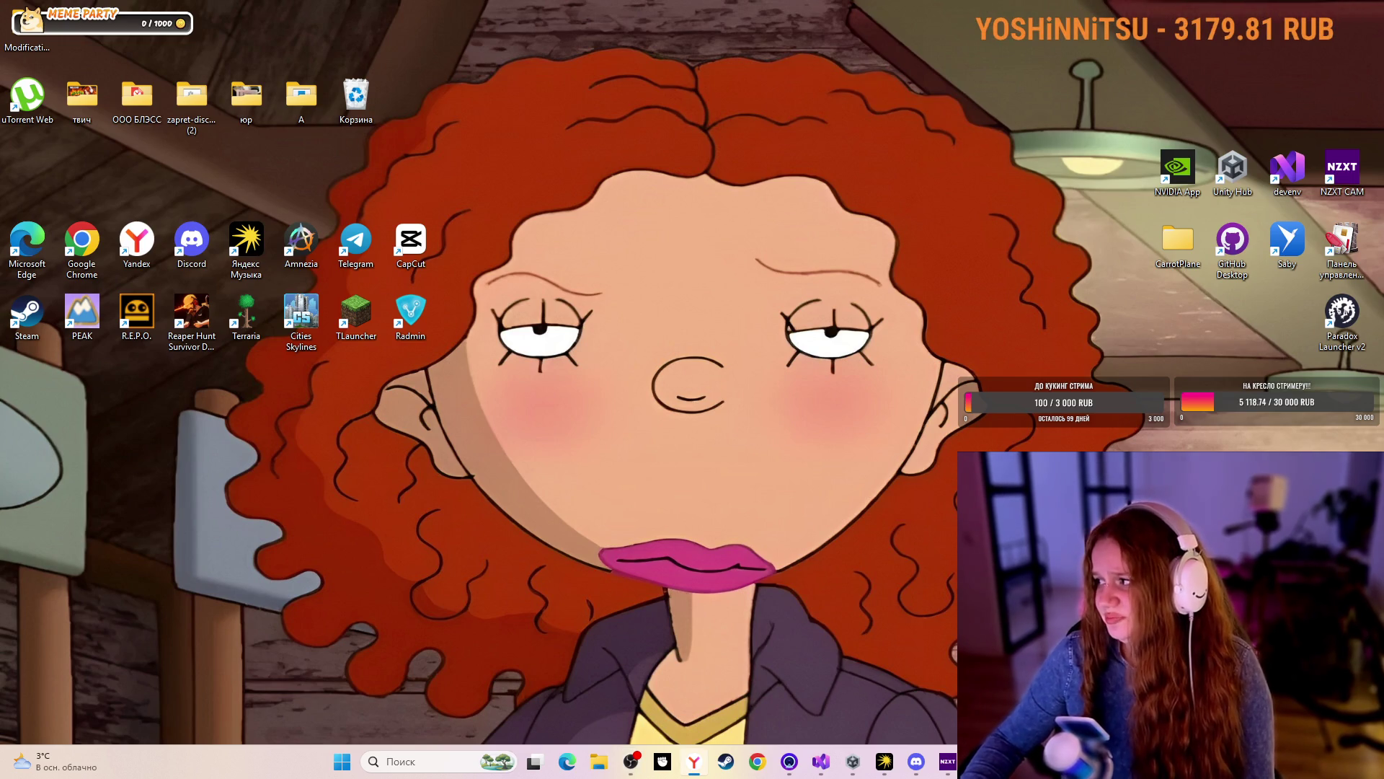